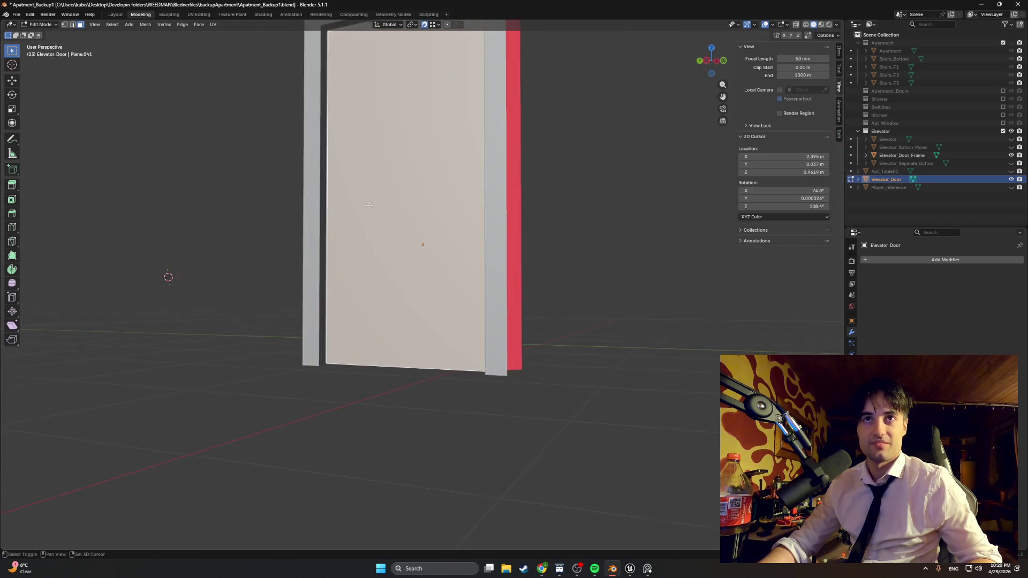
Extrude the door face along its normal to give the panel a thin thickness
key(e)
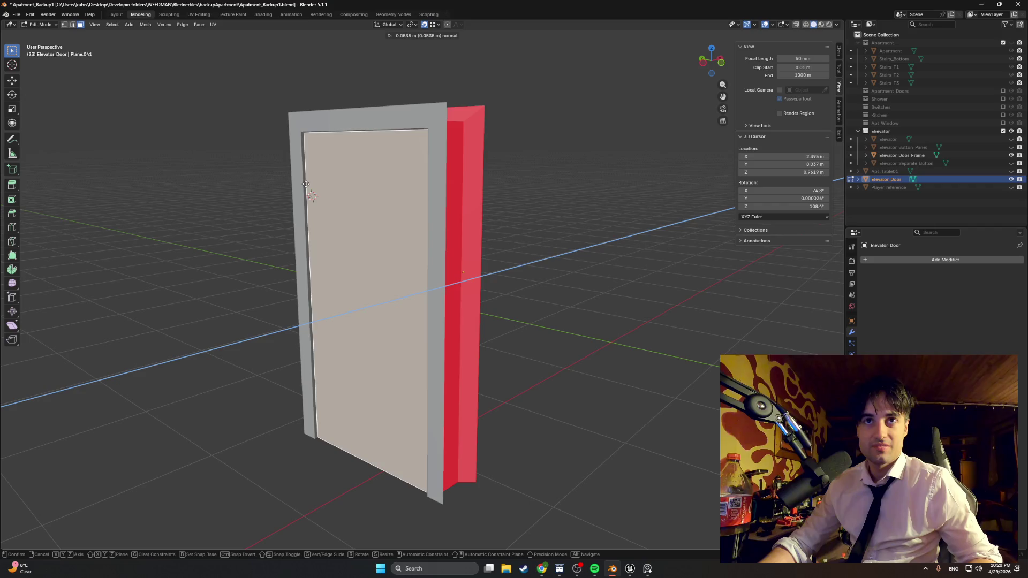
click(304, 183)
middle_drag(304, 184, 270, 206)
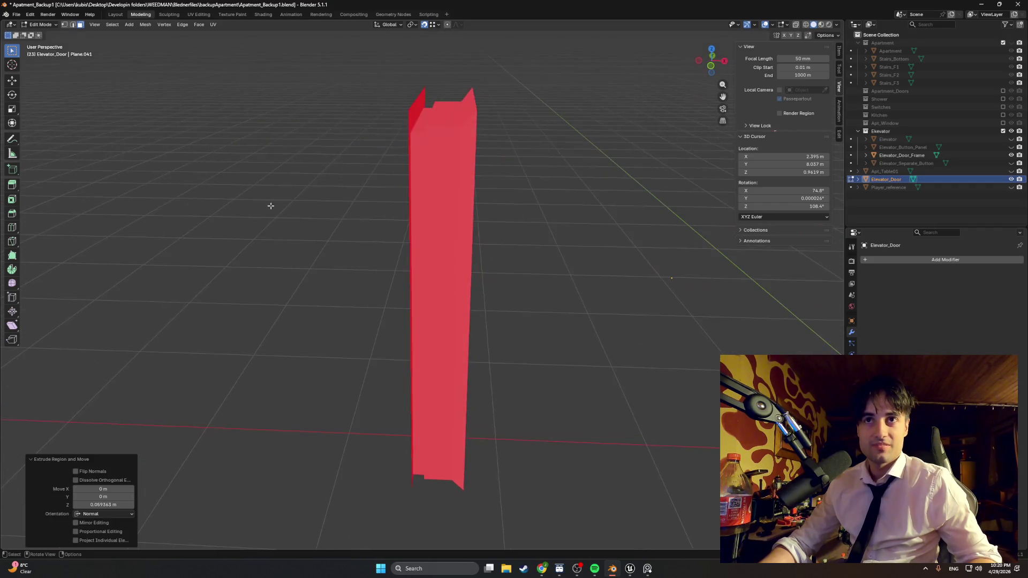
mouse_move(434, 234)
middle_down()
mouse_move(375, 233)
mouse_move(390, 247)
mouse_move(378, 245)
mouse_move(377, 260)
mouse_move(426, 354)
mouse_move(394, 206)
mouse_move(444, 171)
middle_up()
scroll(374, 232, up, 4)
In wireframe, shift the door geometry 0.0105 m along X, then return to solid shading
key(z)
click(358, 241)
key(g)
key(x)
click(393, 201)
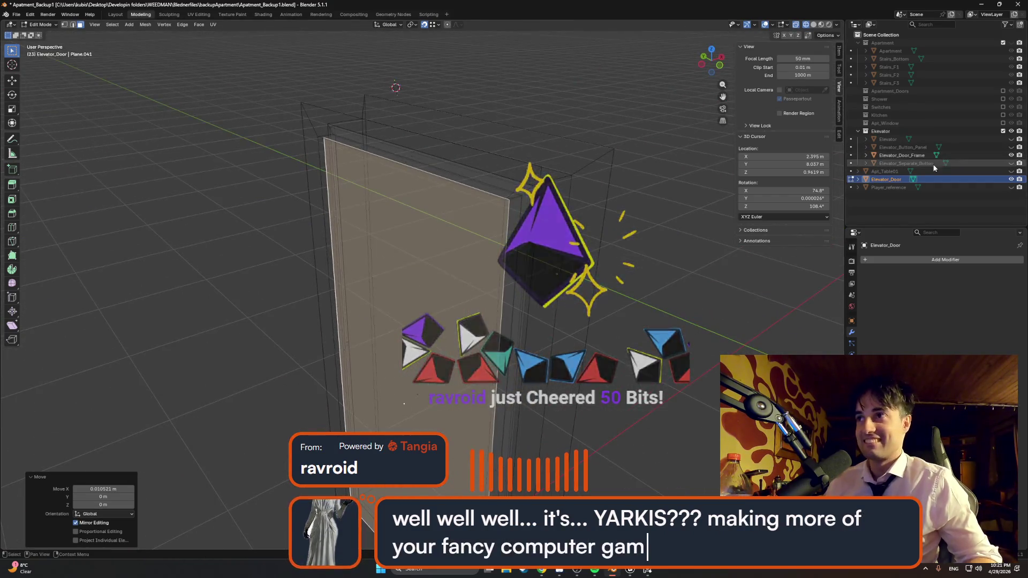
mouse_move(557, 246)
middle_down()
mouse_move(471, 241)
mouse_move(496, 301)
mouse_move(473, 312)
mouse_move(413, 312)
mouse_move(491, 298)
mouse_move(403, 301)
middle_up()
click(514, 304)
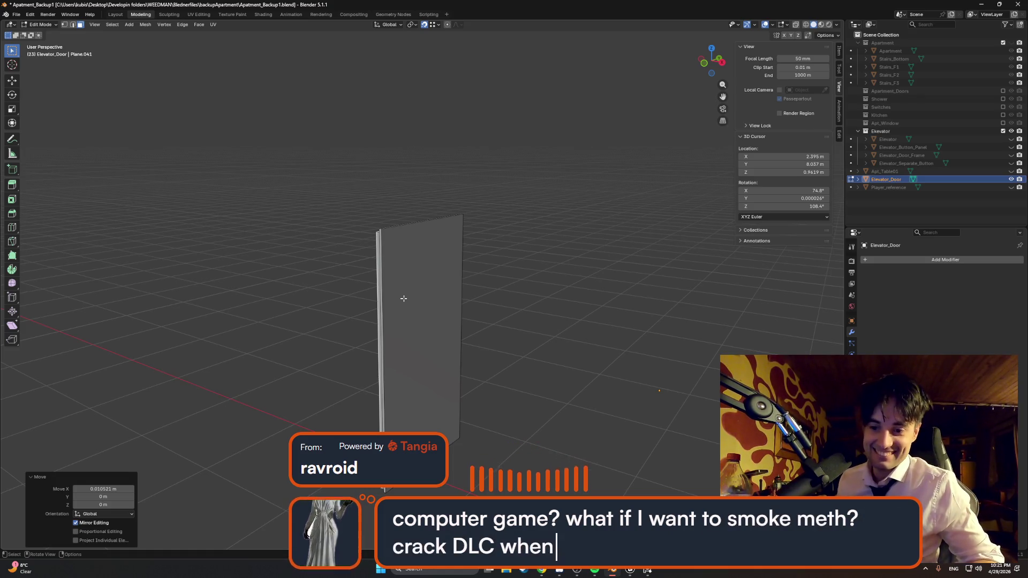
Select the door's front face and scale it to 0.998, then start a further 0.9892 scale
mouse_move(404, 298)
middle_down()
mouse_move(450, 289)
mouse_move(442, 261)
mouse_move(460, 271)
mouse_move(380, 275)
mouse_move(418, 271)
mouse_move(388, 269)
mouse_move(404, 278)
middle_up()
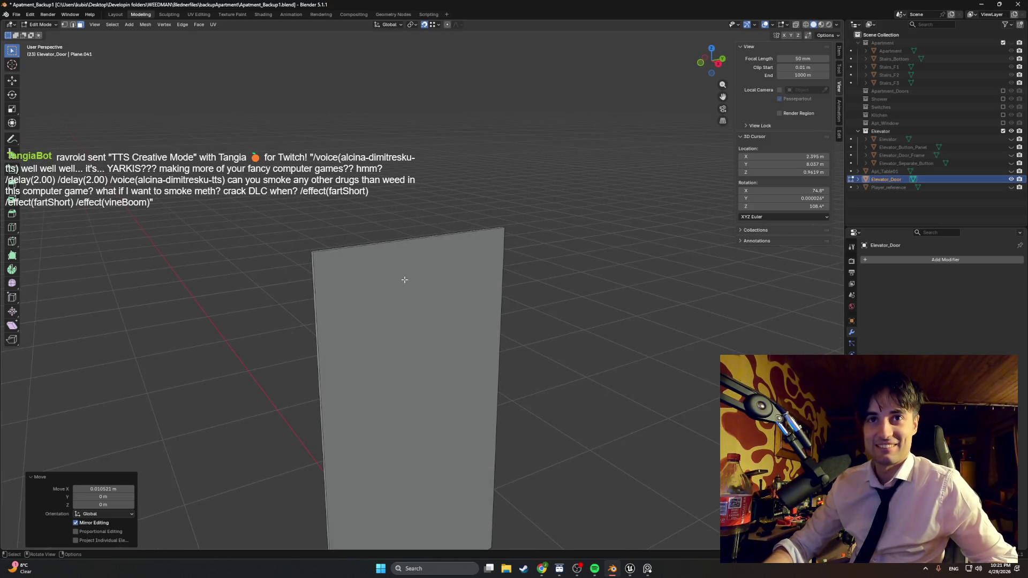
shift+middle_drag(434, 316, 421, 291)
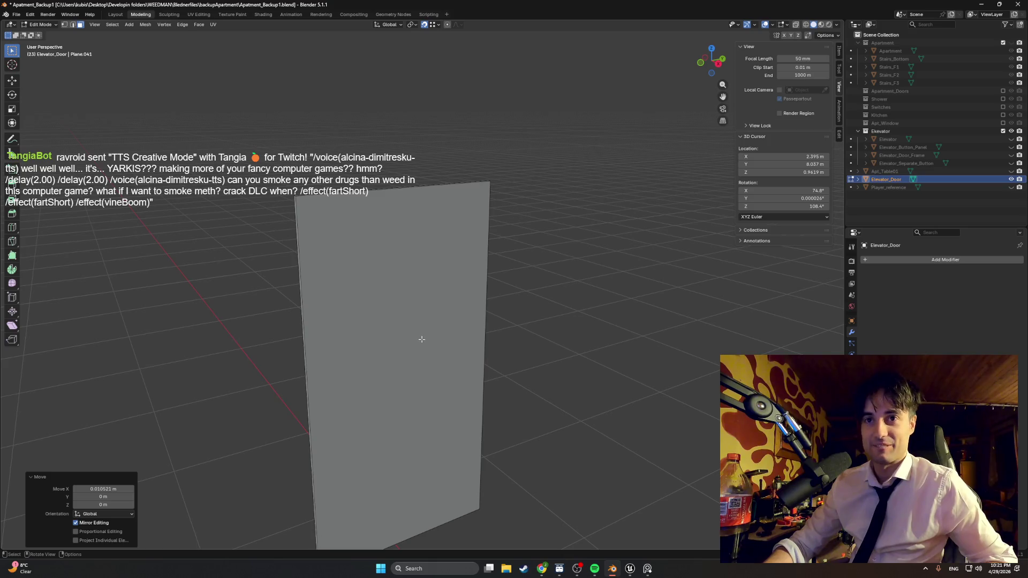
click(423, 325)
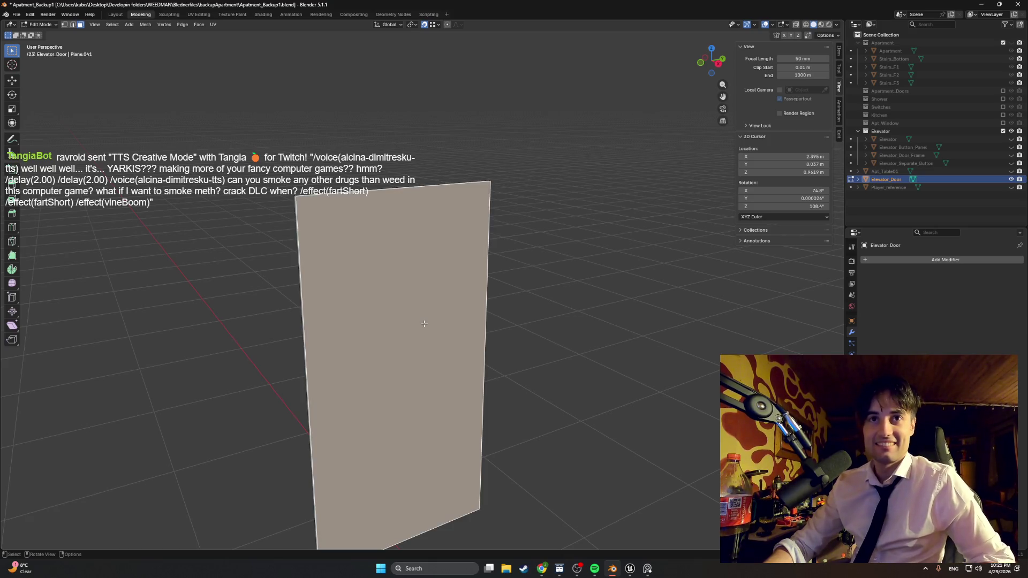
middle_drag(472, 277, 435, 248)
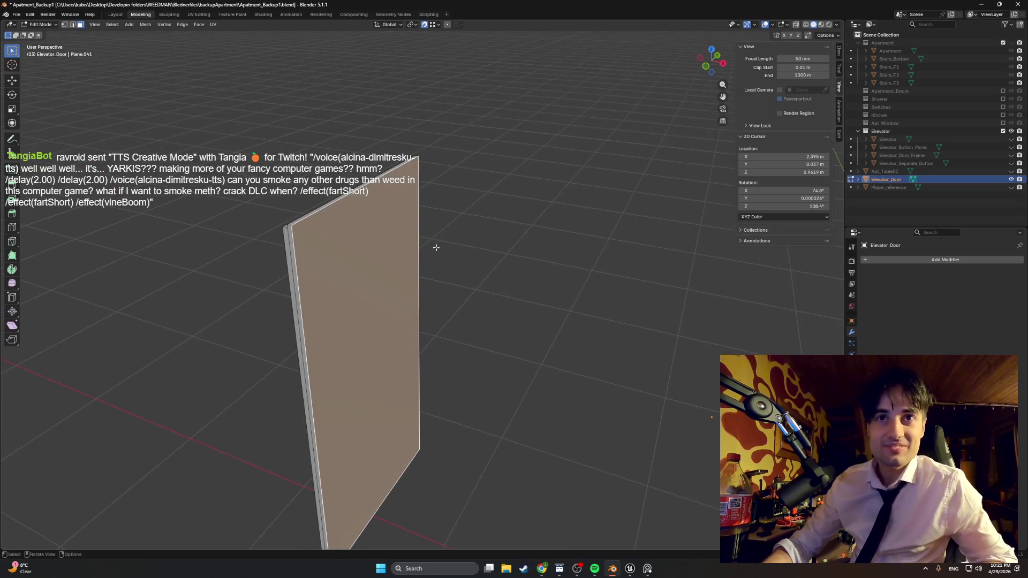
click(501, 215)
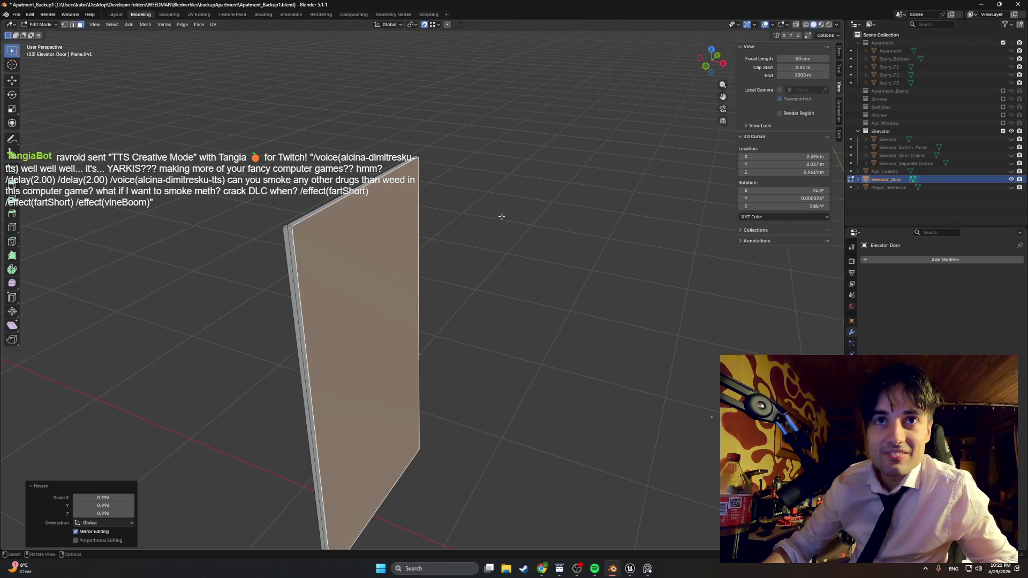
mouse_move(497, 215)
middle_down()
mouse_move(379, 205)
mouse_move(628, 238)
mouse_move(557, 300)
mouse_move(471, 312)
mouse_move(525, 305)
mouse_move(512, 319)
mouse_move(530, 328)
mouse_move(500, 329)
mouse_move(535, 338)
mouse_move(532, 326)
mouse_move(503, 326)
mouse_move(522, 327)
mouse_move(567, 298)
mouse_move(480, 339)
mouse_move(489, 294)
mouse_move(431, 305)
mouse_move(470, 315)
mouse_move(455, 320)
mouse_move(530, 316)
mouse_move(433, 321)
mouse_move(367, 249)
mouse_move(374, 294)
mouse_move(387, 259)
mouse_move(400, 288)
mouse_move(442, 305)
mouse_move(442, 294)
mouse_move(373, 262)
mouse_move(490, 262)
mouse_move(445, 246)
middle_up()
click(626, 239)
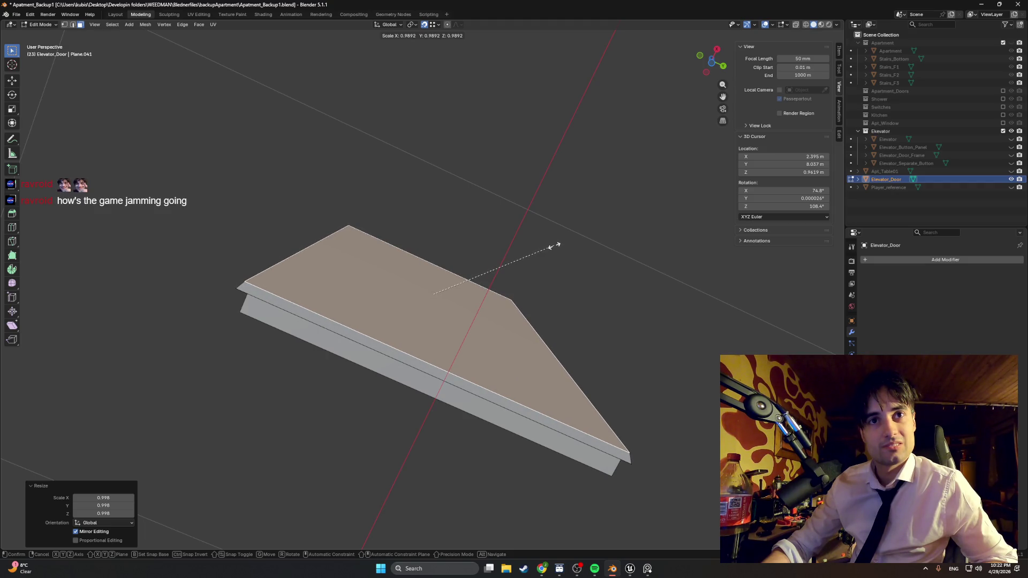
Inspect the door's edge thickness in Right Orthographic view
mouse_move(554, 246)
middle_down()
mouse_move(530, 273)
mouse_move(572, 297)
middle_up()
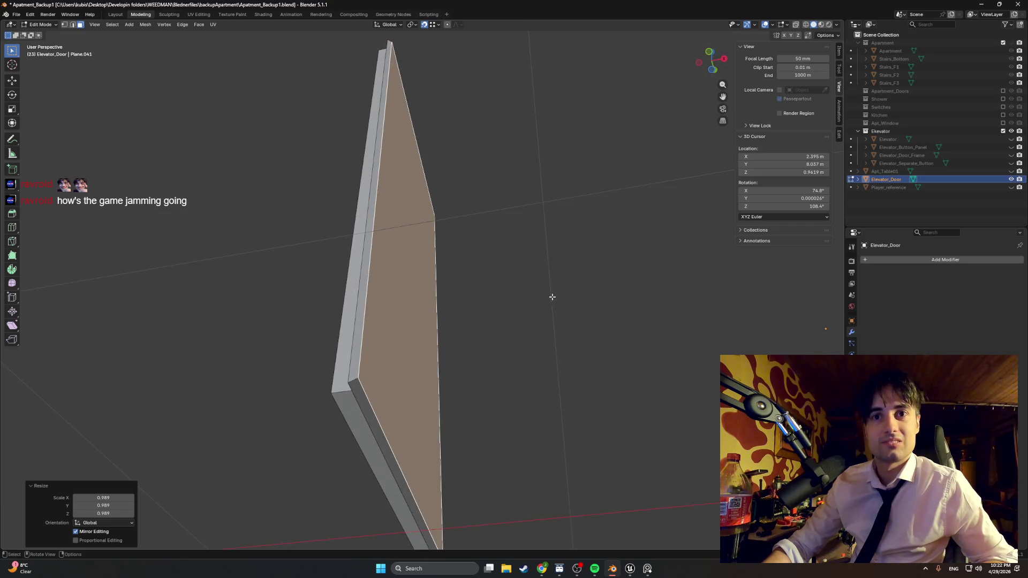
middle_drag(511, 273, 423, 212)
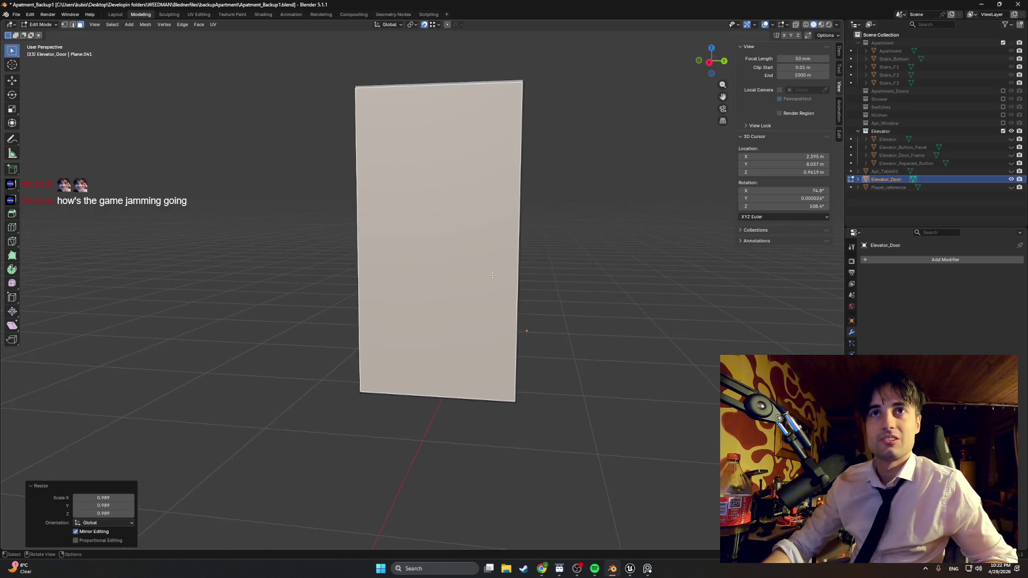
shift+middle_drag(492, 275, 491, 164)
key(Escape)
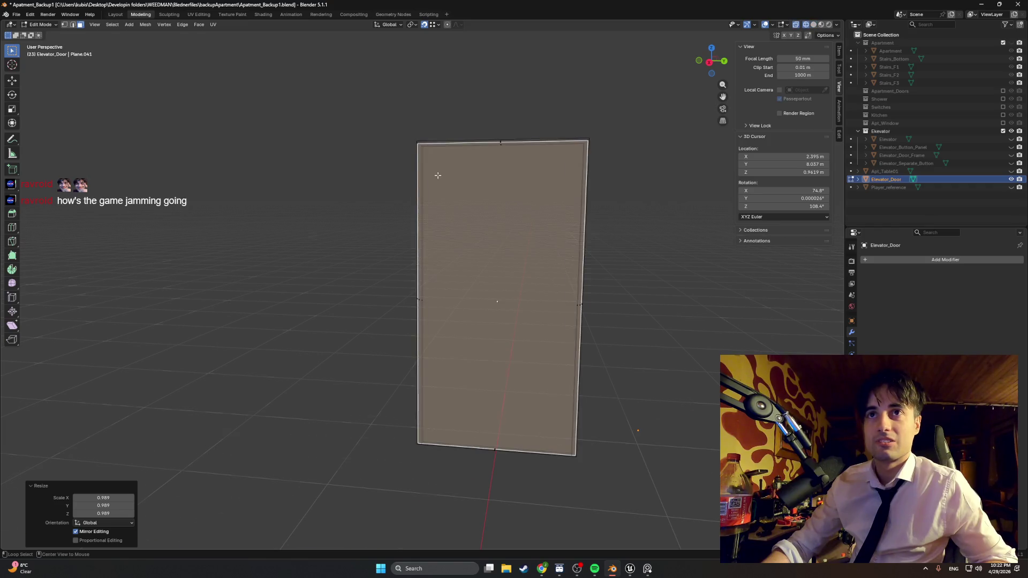
key(KP_3)
scroll(452, 189, up, 4)
shift+middle_drag(452, 189, 474, 211)
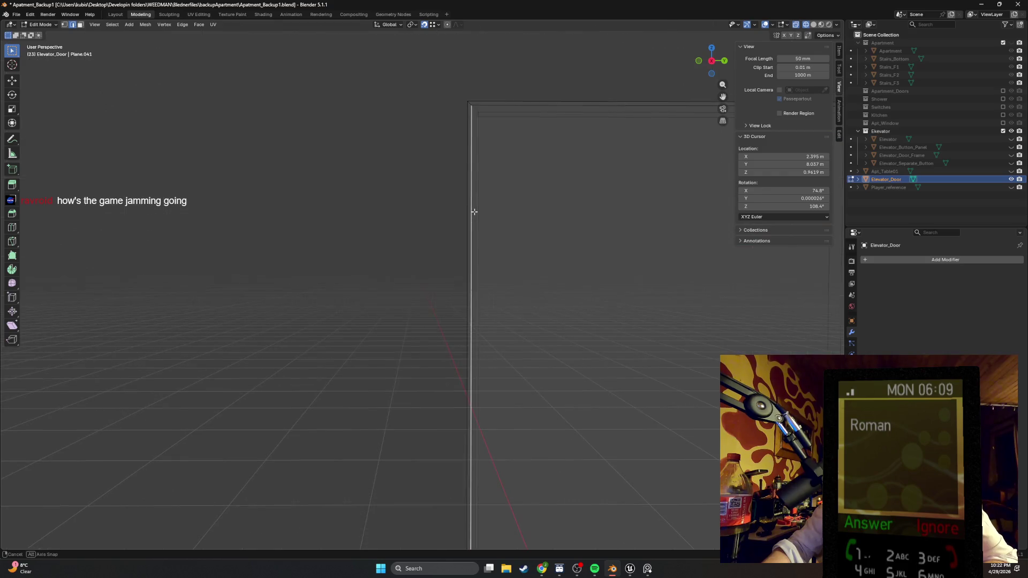
key(Escape)
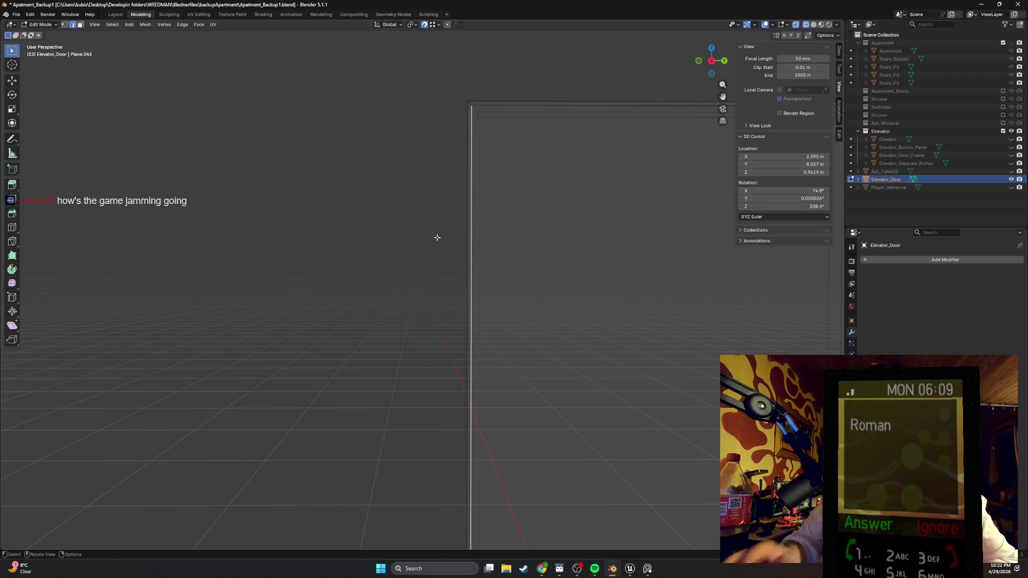
scroll(436, 237, down, 10)
Switch the viewport back to Solid shading and look around the door
key(z)
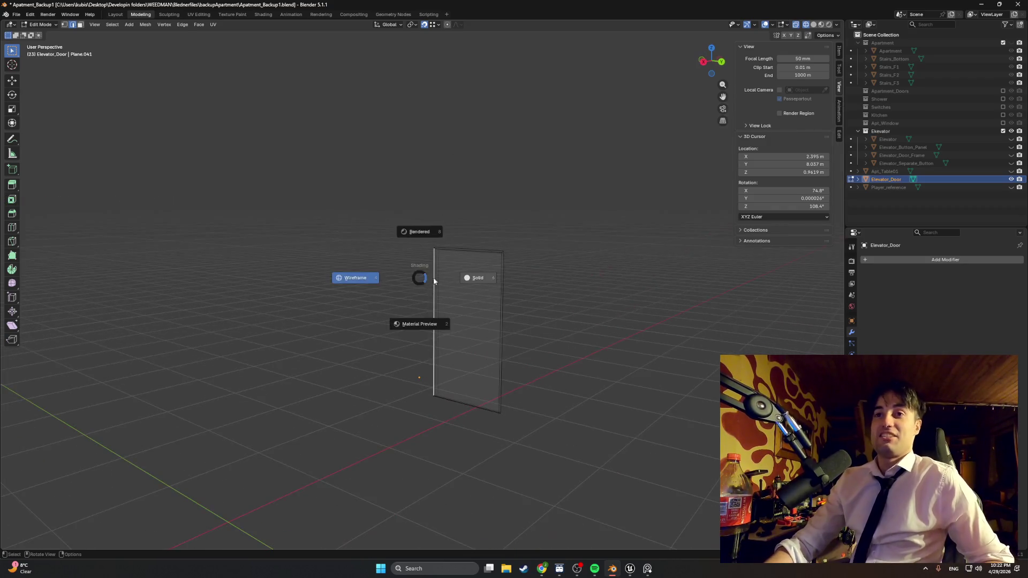
click(470, 278)
mouse_move(471, 278)
middle_down()
mouse_move(396, 276)
mouse_move(468, 271)
mouse_move(418, 283)
mouse_move(492, 284)
middle_up()
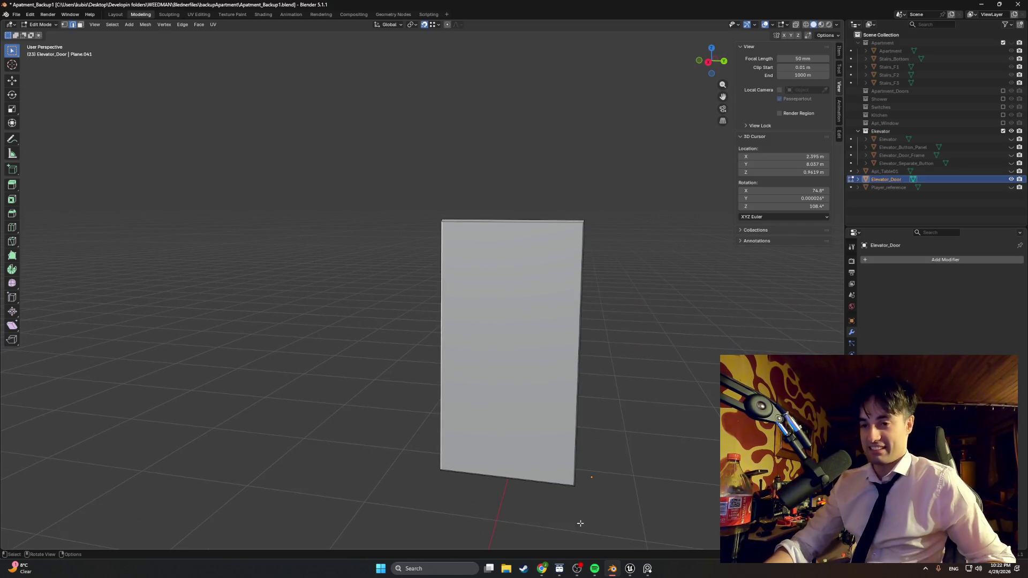
mouse_move(580, 523)
middle_down()
mouse_move(491, 432)
mouse_move(468, 436)
mouse_move(673, 383)
middle_up()
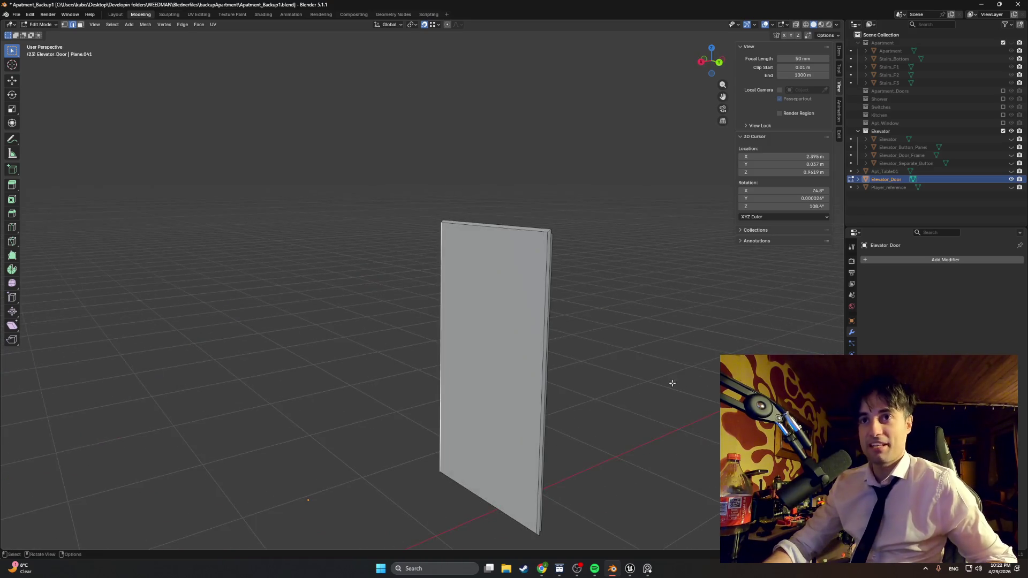
middle_drag(636, 309, 557, 311)
Unhide Elevator, Elevator_Button_Panel and Elevator_Door_Frame around the door
drag(1011, 140, 1011, 158)
mouse_move(578, 267)
middle_down()
mouse_move(551, 271)
mouse_move(563, 266)
middle_up()
mouse_move(620, 248)
middle_down()
mouse_move(626, 291)
mouse_move(362, 321)
mouse_move(389, 360)
mouse_move(409, 287)
mouse_move(380, 289)
mouse_move(508, 296)
middle_up()
scroll(508, 297, down, 6)
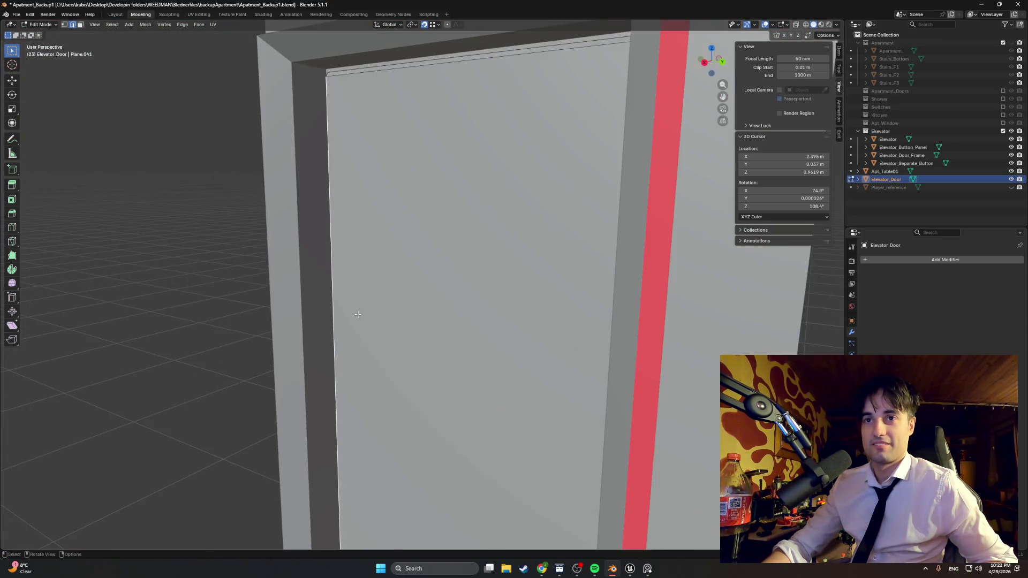
Check the elevator door reference photo, then unhide the Player_reference block
click(647, 569)
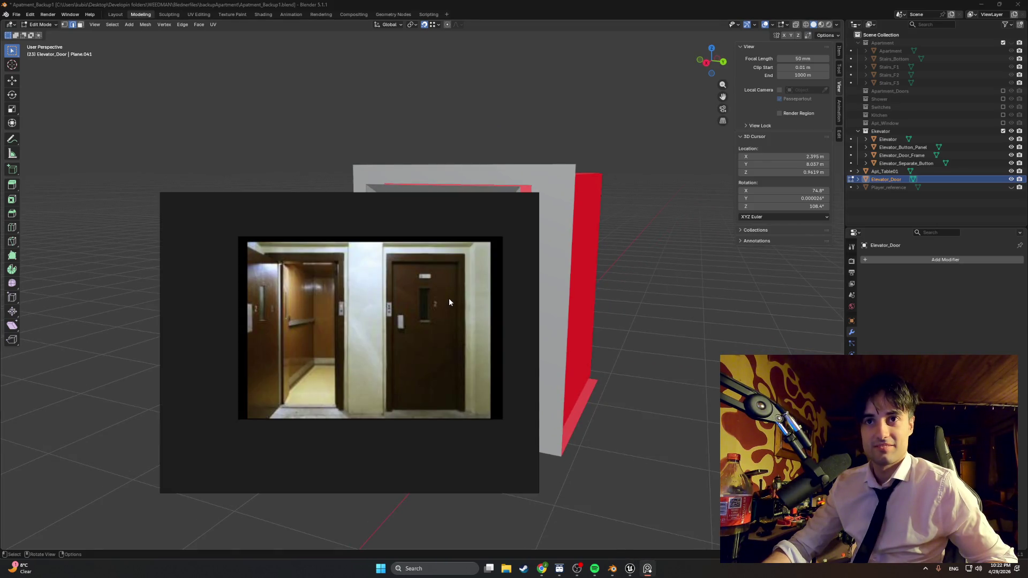
click(650, 331)
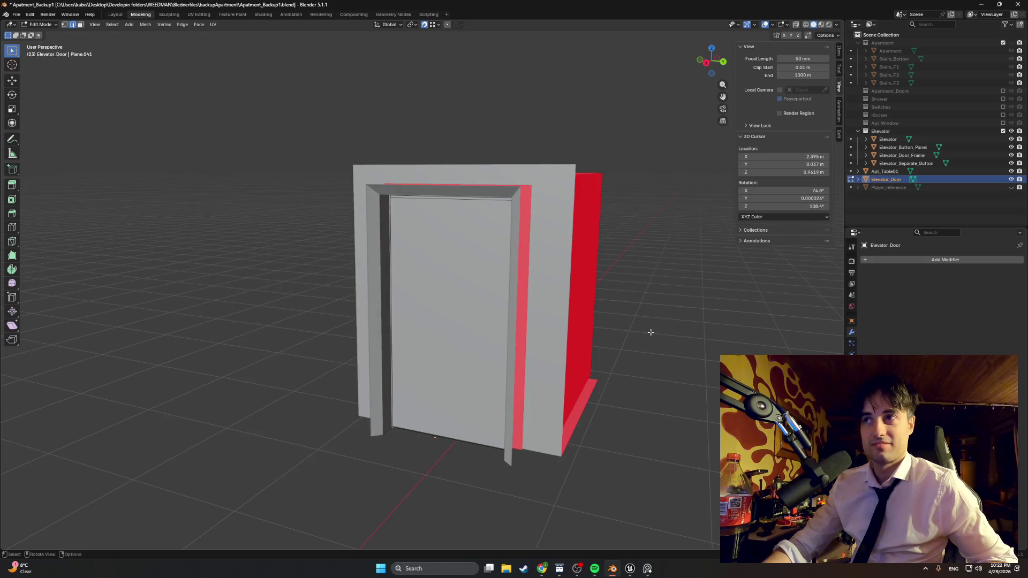
click(1012, 188)
mouse_move(689, 294)
middle_down()
mouse_move(483, 337)
mouse_move(672, 278)
middle_up()
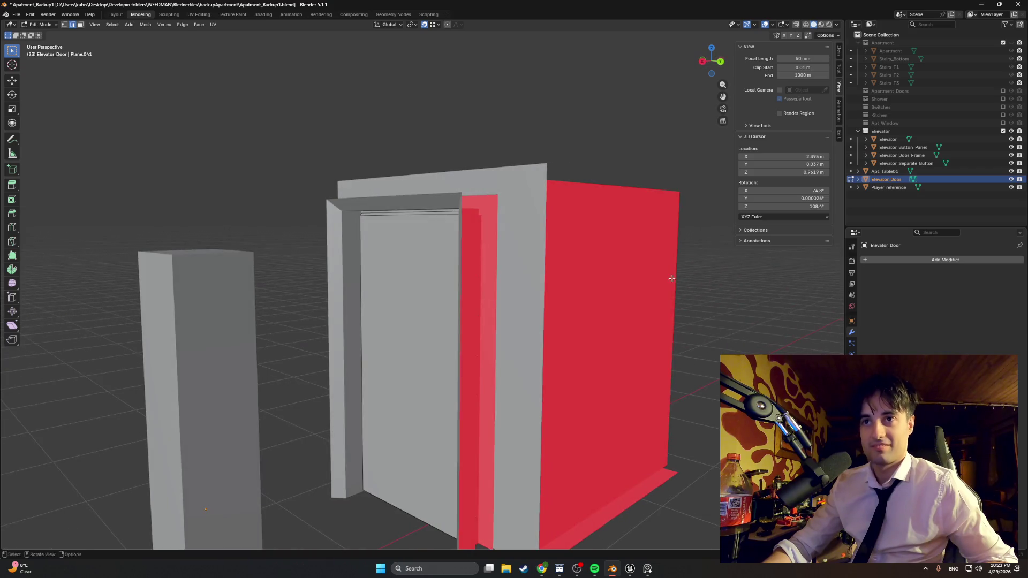
Hide Elevator and Elevator_Door_Frame and unhide the Apartment collection
click(1011, 139)
click(1011, 155)
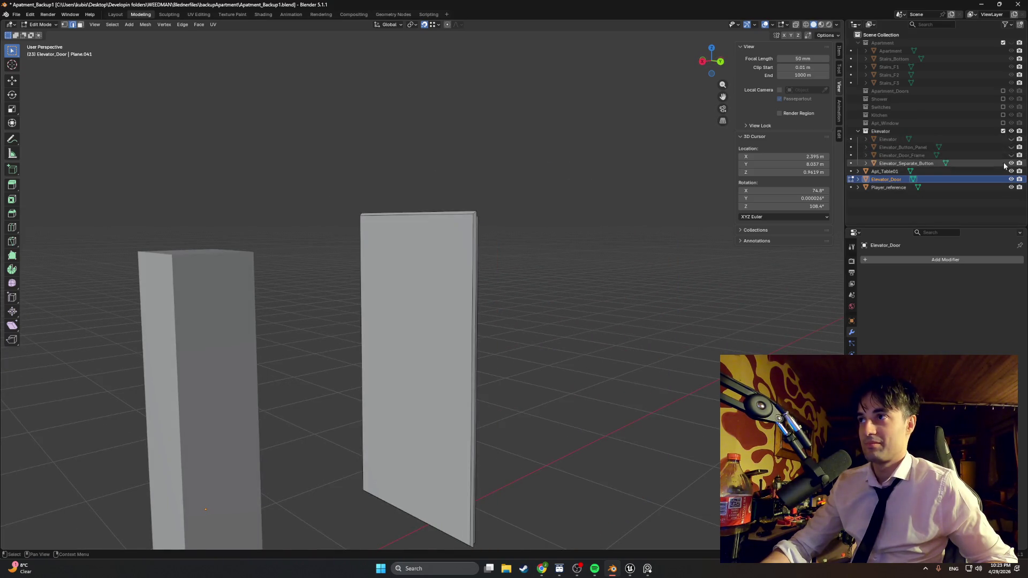
click(1011, 43)
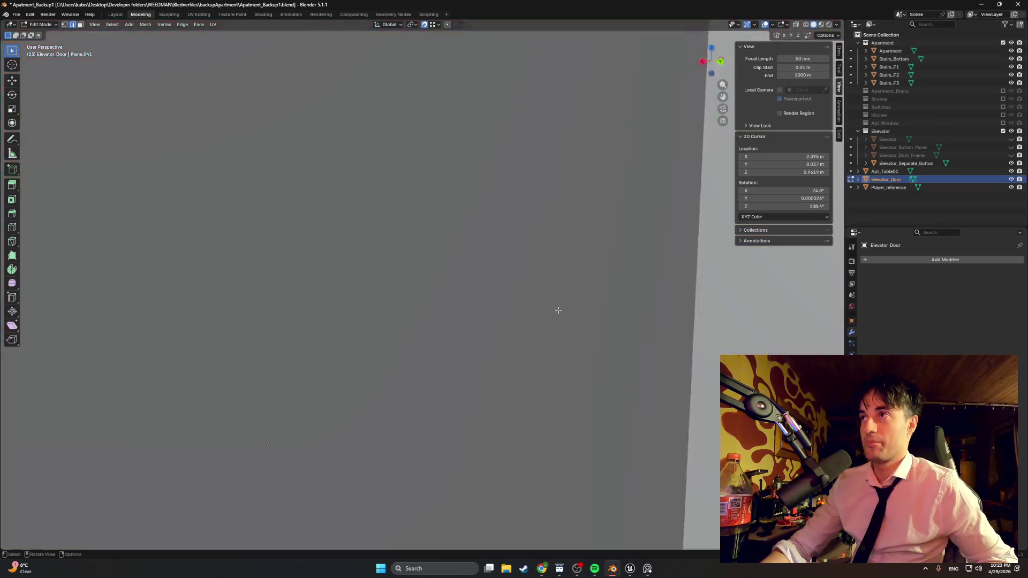
scroll(558, 310, down, 5)
mouse_move(519, 292)
middle_down()
mouse_move(561, 375)
mouse_move(495, 354)
mouse_move(480, 382)
middle_up()
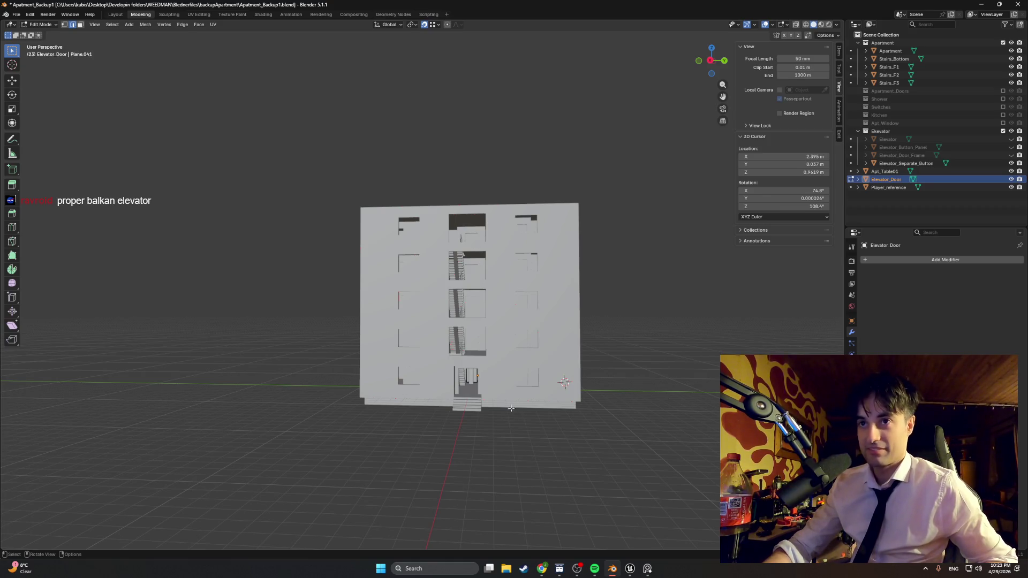
Orbit and zoom around the apartment building to view the stairs and door
middle_drag(517, 392, 395, 285)
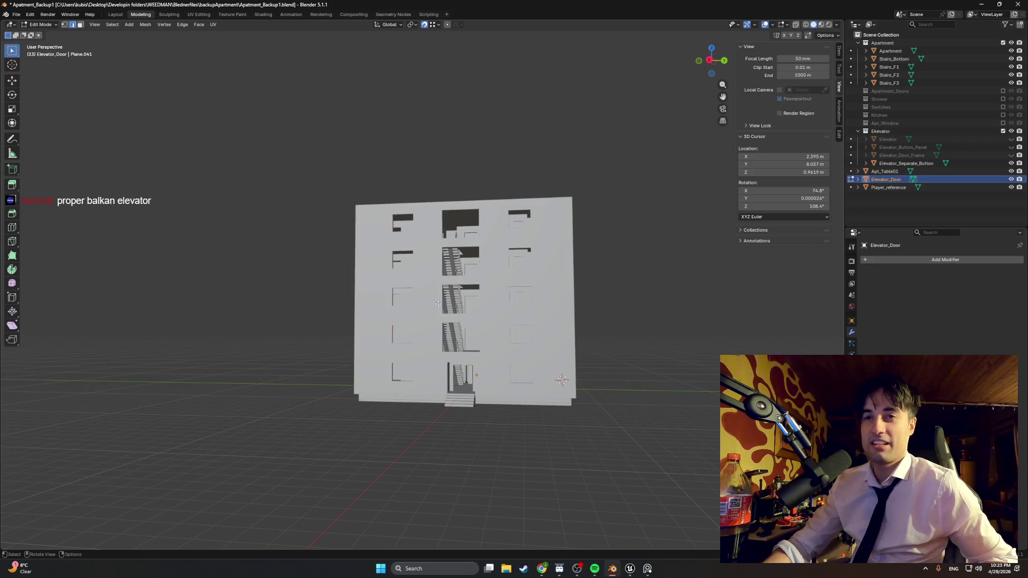
middle_drag(464, 341, 485, 376)
scroll(485, 376, up, 4)
shift+middle_drag(543, 394, 467, 370)
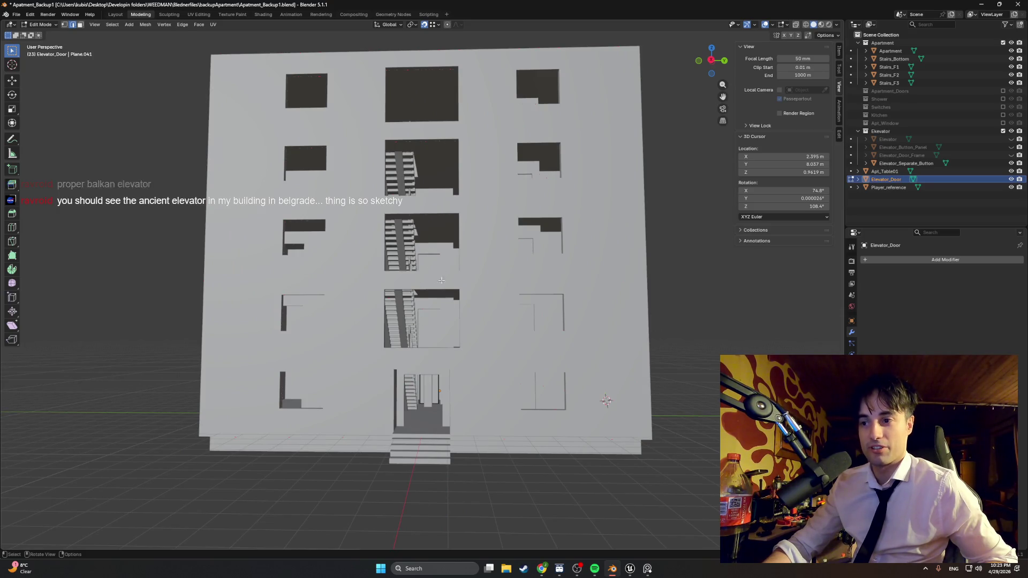
mouse_move(441, 280)
middle_down()
mouse_move(469, 384)
mouse_move(458, 379)
mouse_move(471, 363)
middle_up()
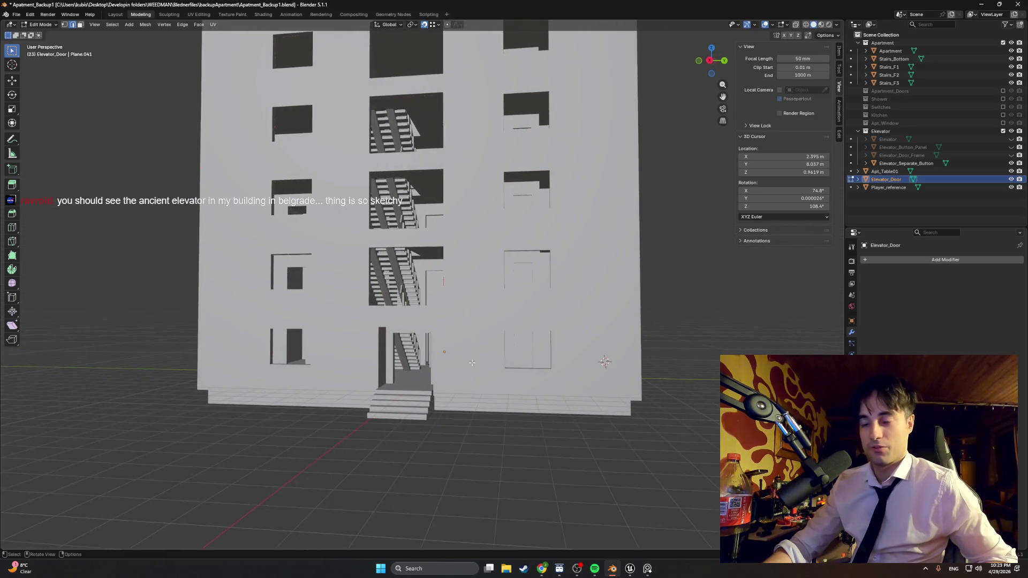
scroll(429, 378, up, 10)
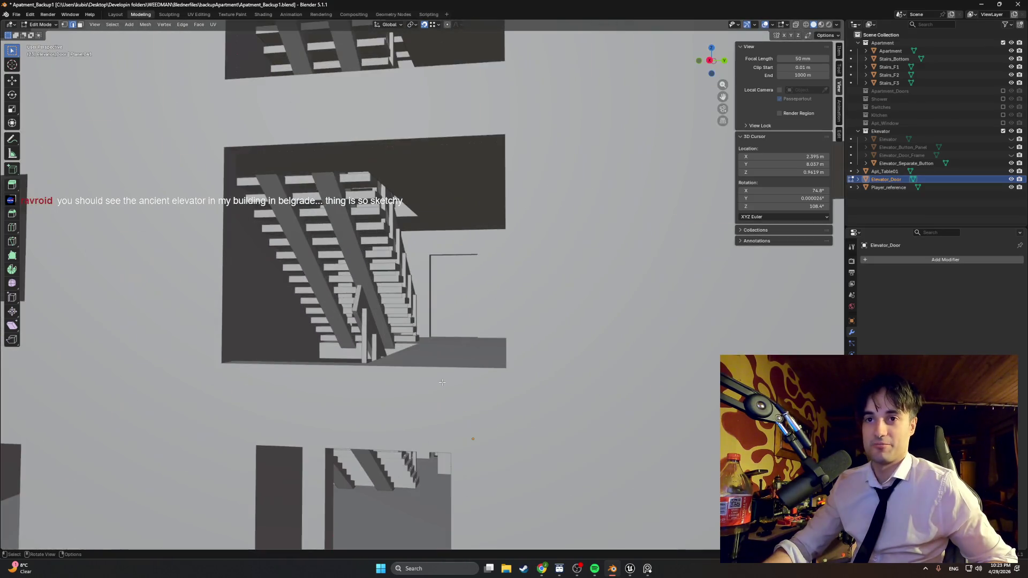
scroll(509, 355, down, 5)
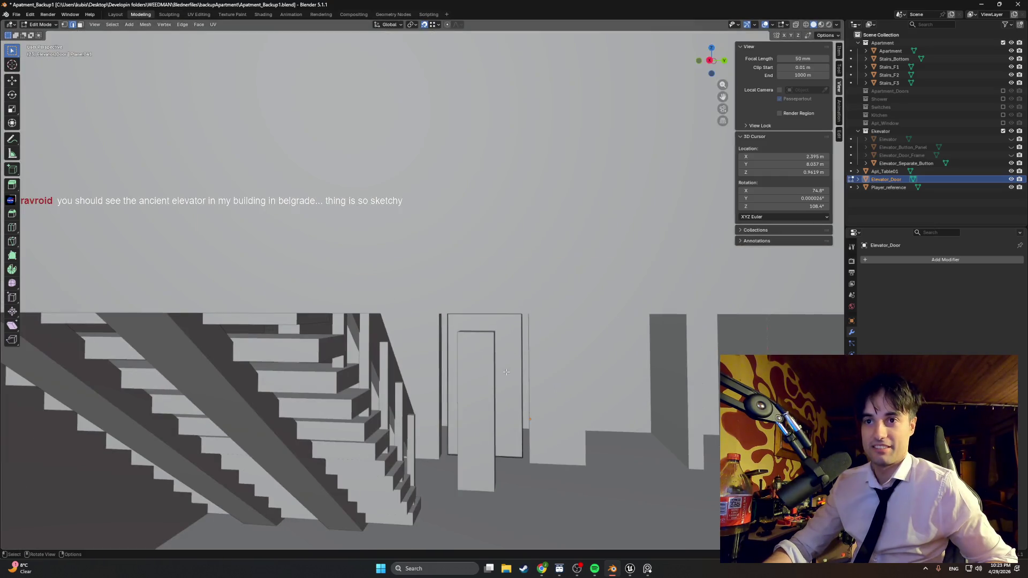
middle_drag(509, 356, 469, 354)
In Object Mode, frame the selected Player_reference box and hide the Apartment collection
key(Tab)
click(479, 351)
scroll(195, 222, down, 10)
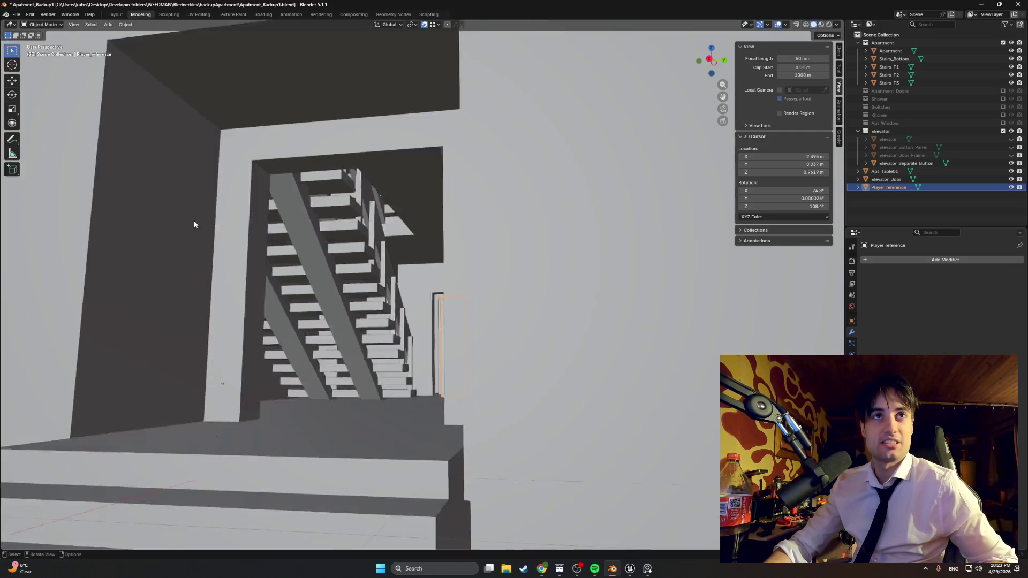
click(73, 24)
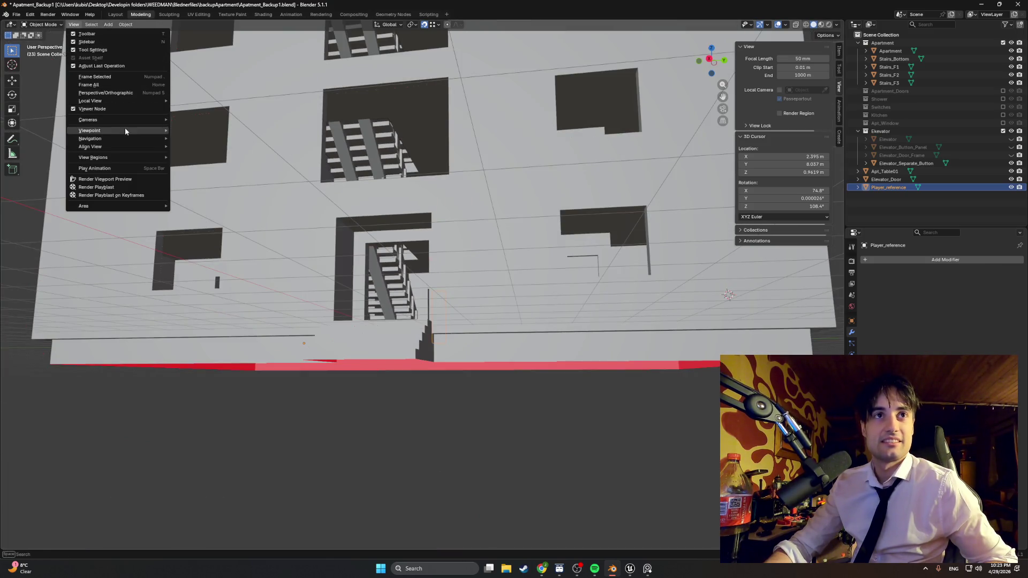
click(123, 77)
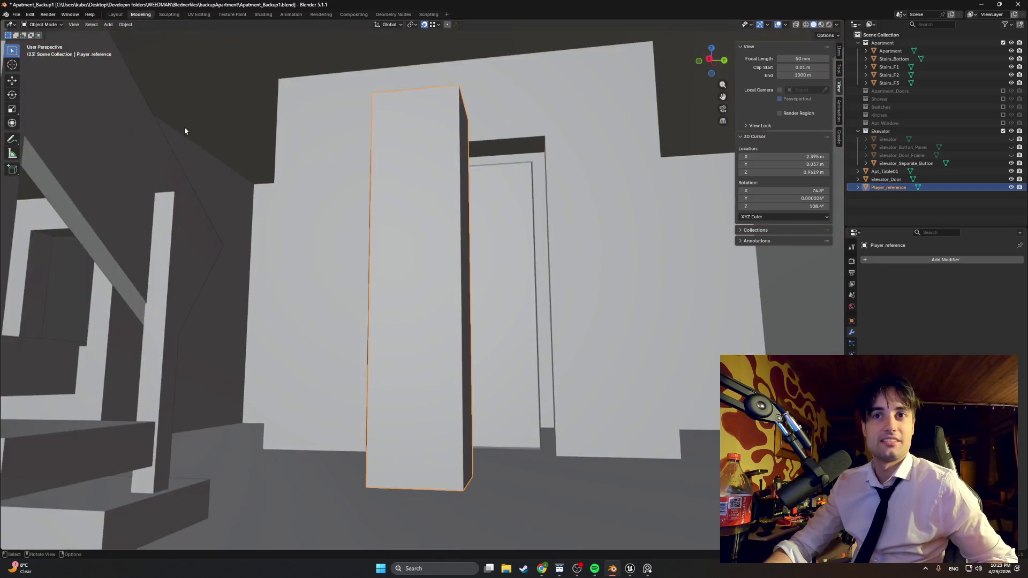
middle_drag(385, 185, 923, 144)
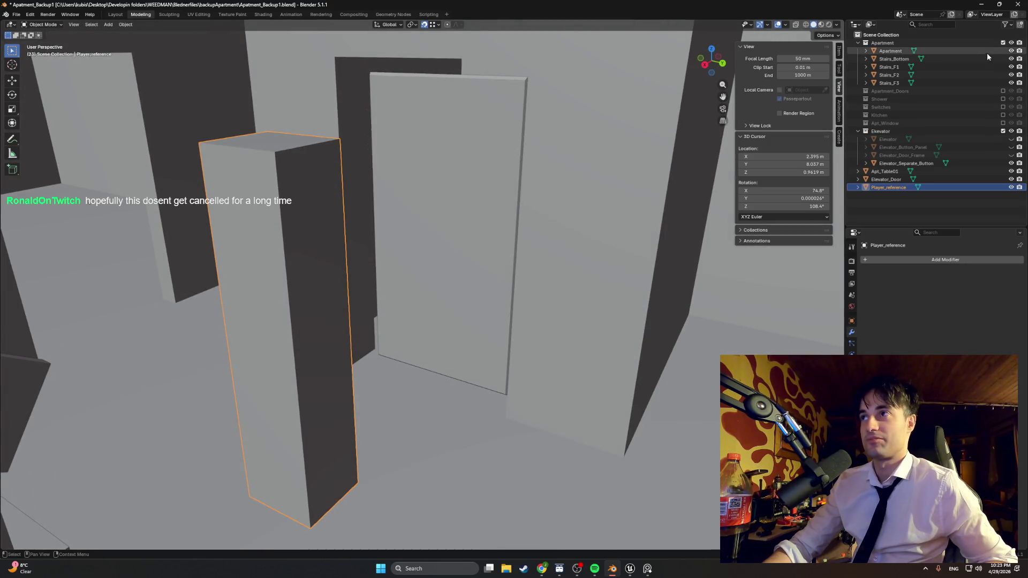
click(1010, 43)
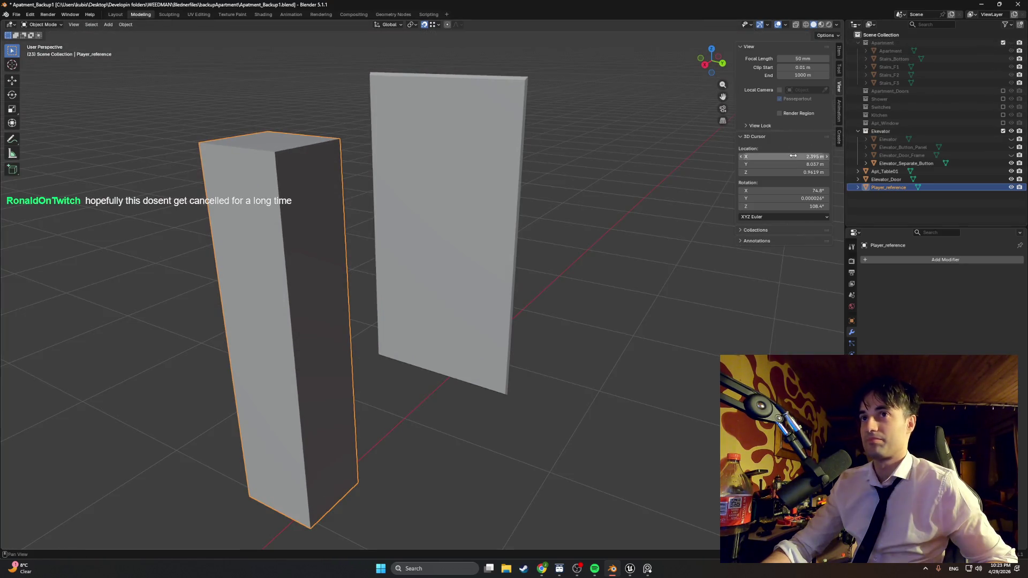
Select the Elevator_Door panel and turn the view so it faces forward
middle_drag(599, 187, 578, 215)
middle_drag(527, 318, 492, 287)
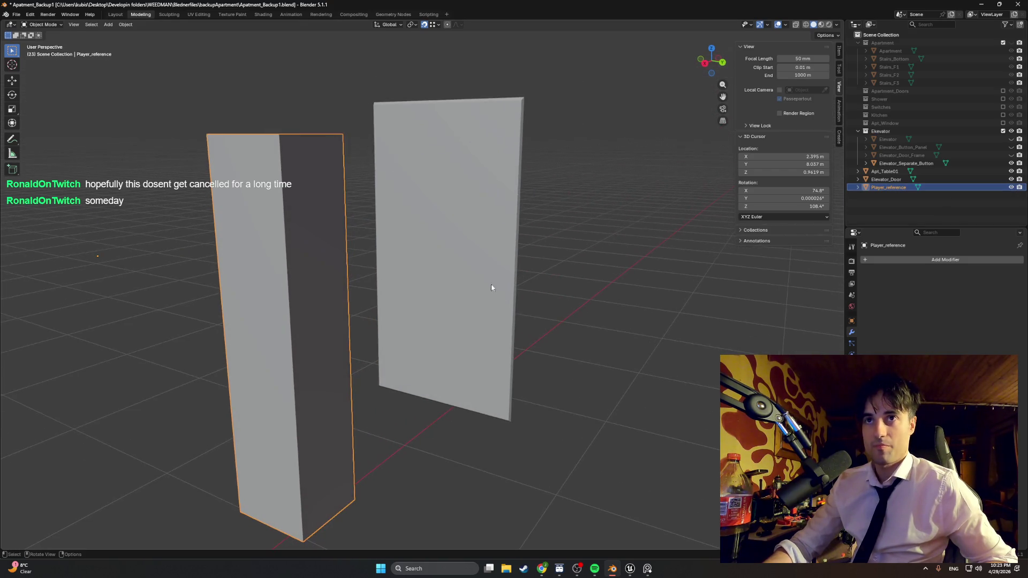
click(469, 228)
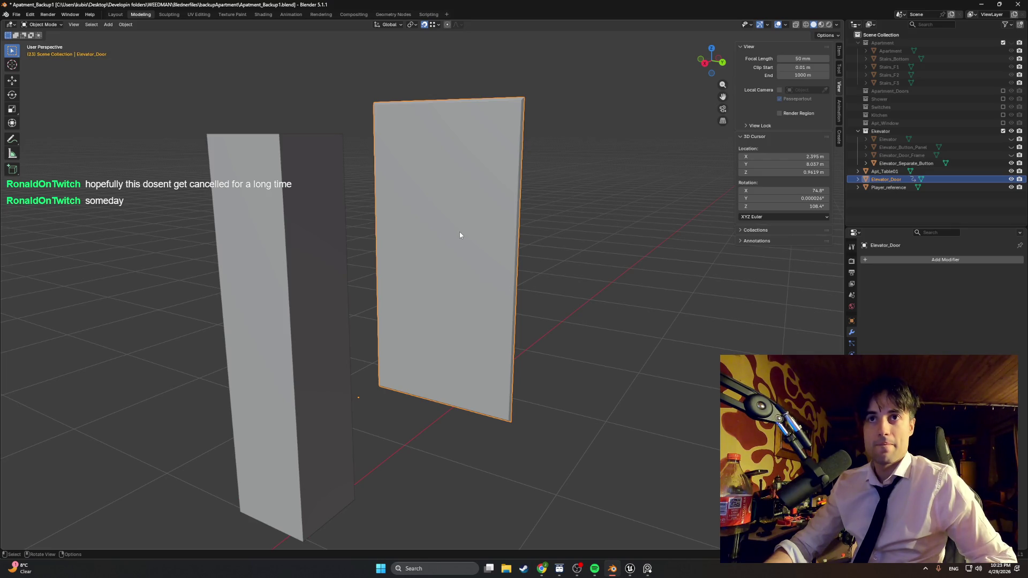
mouse_move(521, 230)
middle_down()
mouse_move(457, 230)
mouse_move(463, 238)
middle_up()
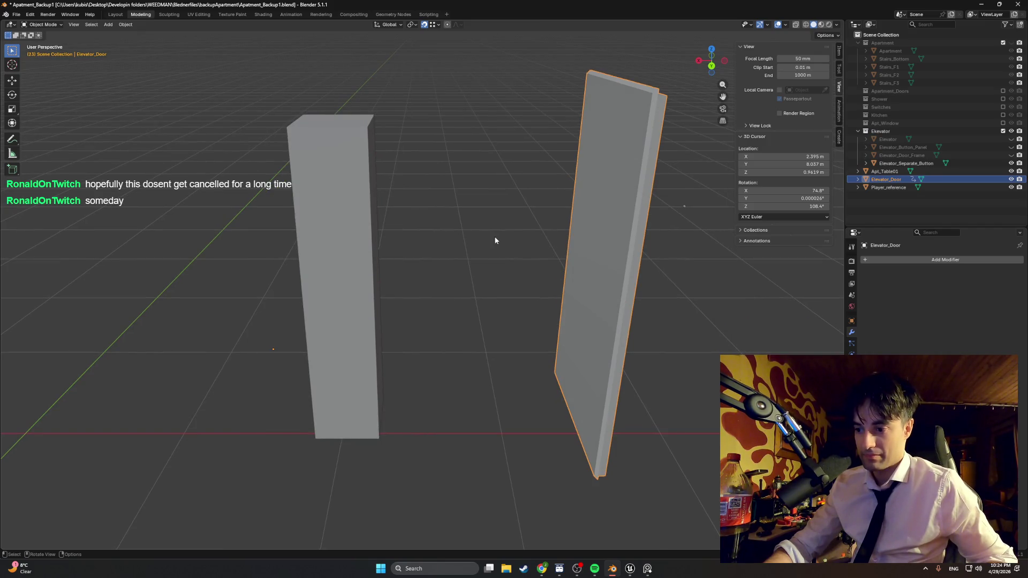
middle_drag(494, 240, 527, 228)
mouse_move(527, 224)
middle_down()
mouse_move(533, 215)
mouse_move(516, 202)
mouse_move(489, 266)
mouse_move(530, 258)
middle_up()
Inset the door's front face in face select mode
key(3)
click(516, 202)
key(i)
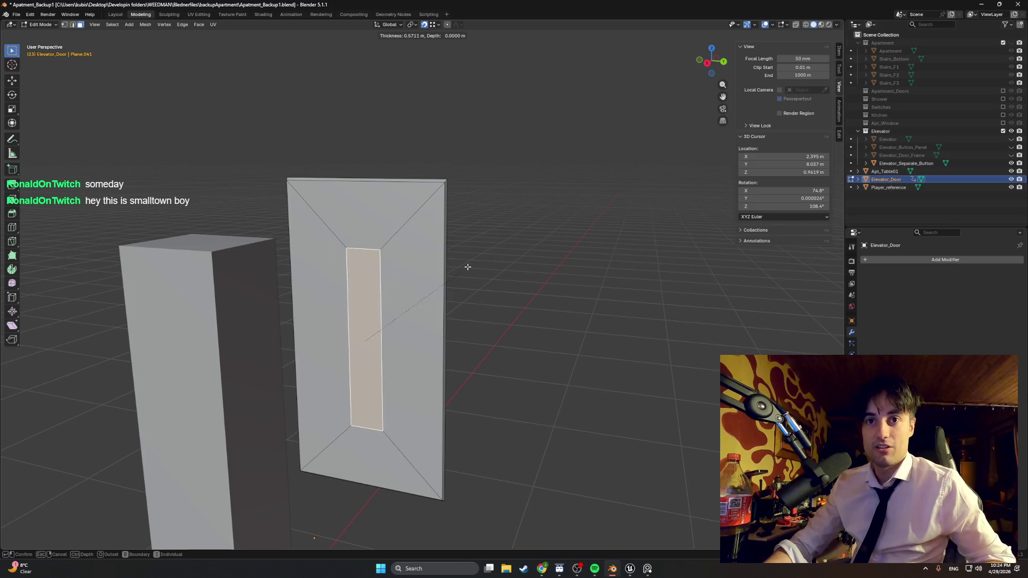
click(463, 269)
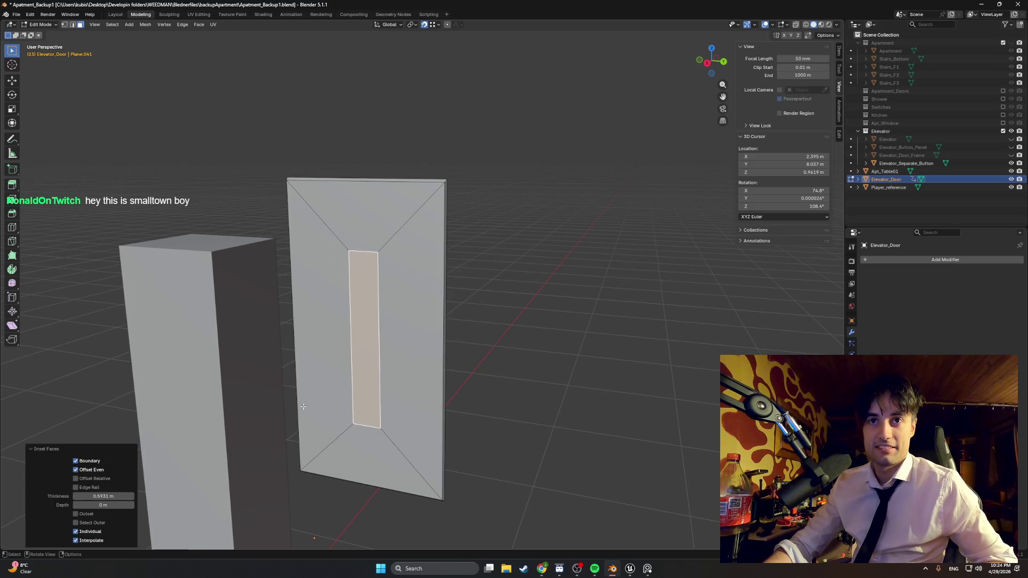
Raise the inset's bottom edge along Z, then raise its top edge 0.1218 m
key(2)
click(359, 426)
key(g)
key(z)
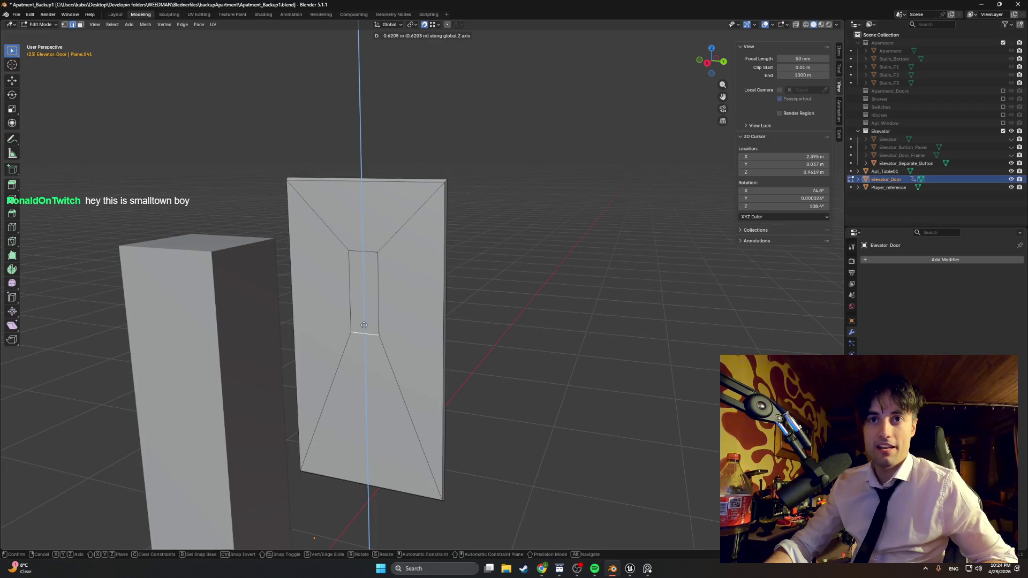
click(364, 324)
click(369, 251)
scroll(451, 251, up, 4)
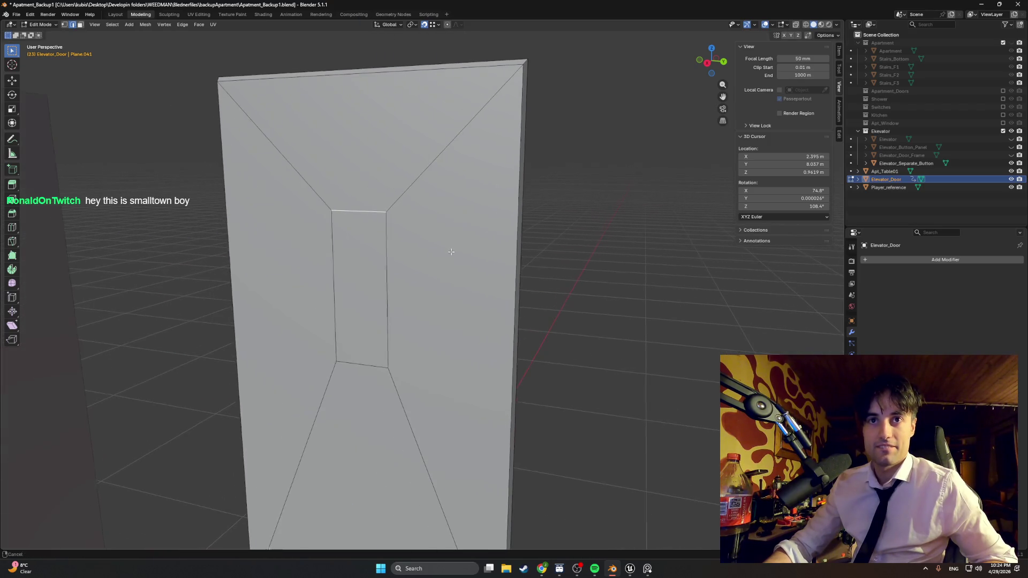
mouse_move(405, 266)
middle_down()
mouse_move(362, 255)
mouse_move(397, 269)
mouse_move(513, 249)
middle_up()
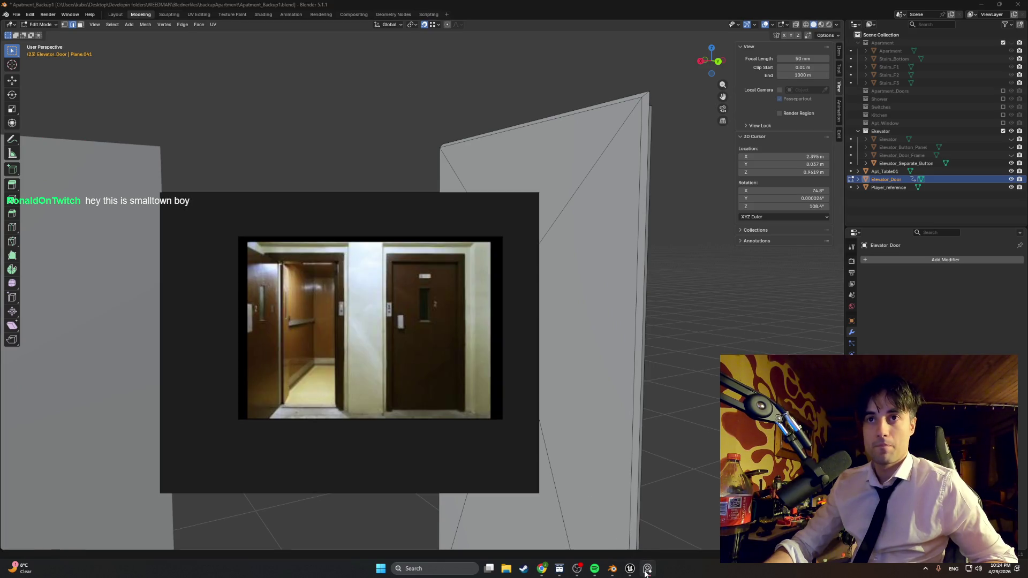
key(g)
key(z)
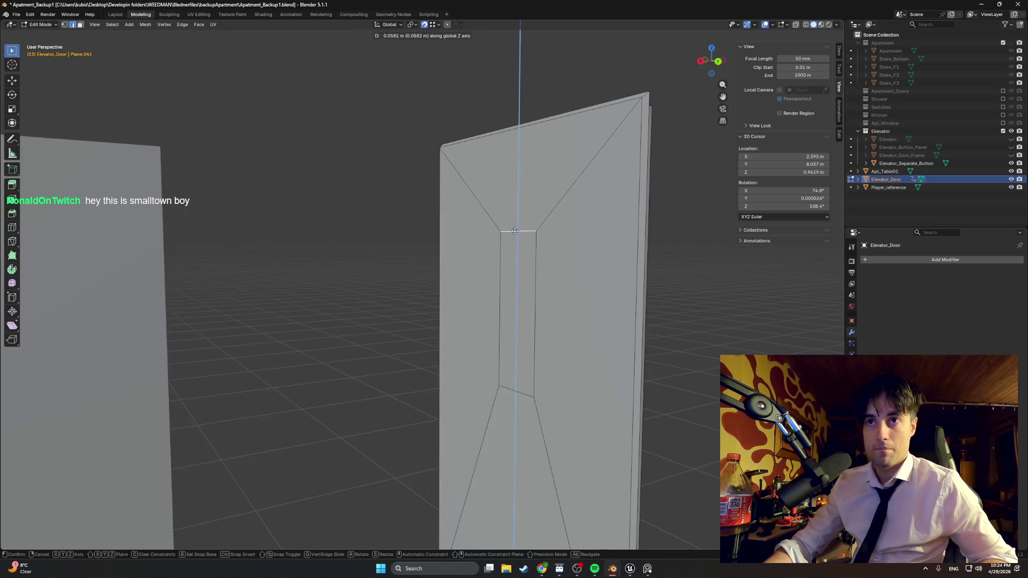
click(517, 213)
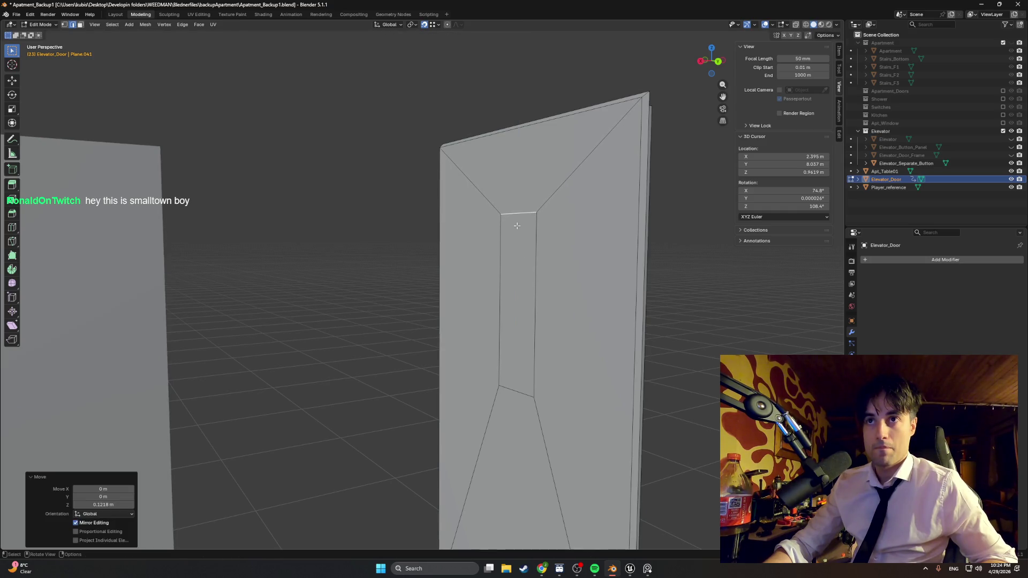
Nudge the bottom edge up along Z, compare with the reference photo, and select the window face
click(520, 390)
key(g)
key(z)
click(519, 383)
middle_drag(519, 383, 447, 257)
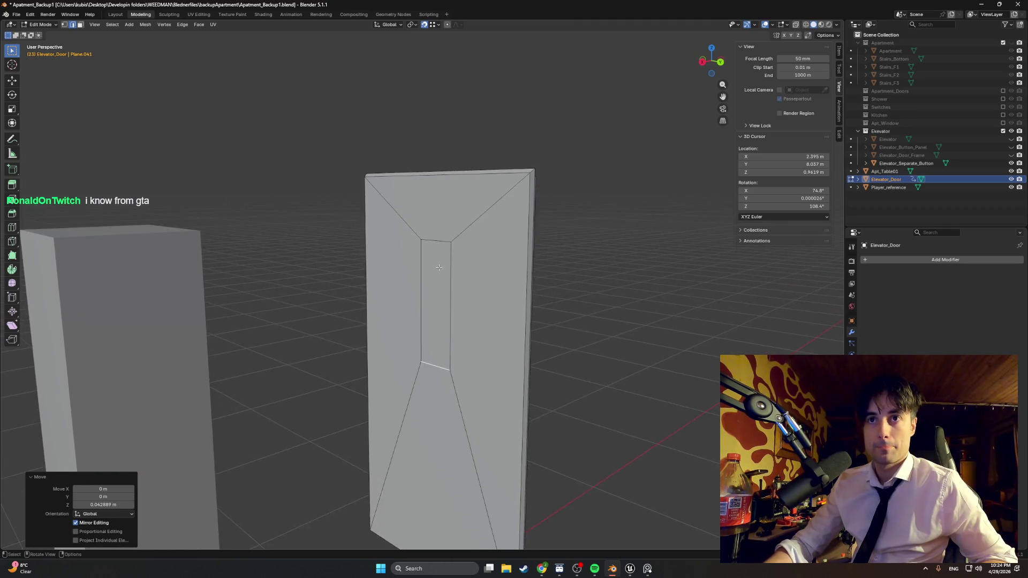
scroll(459, 237, up, 3)
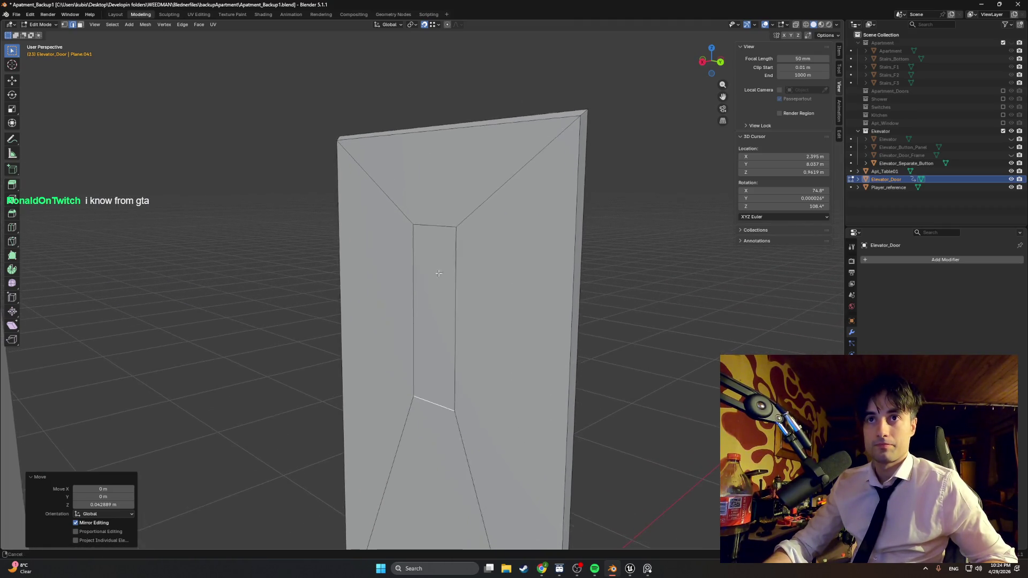
click(647, 568)
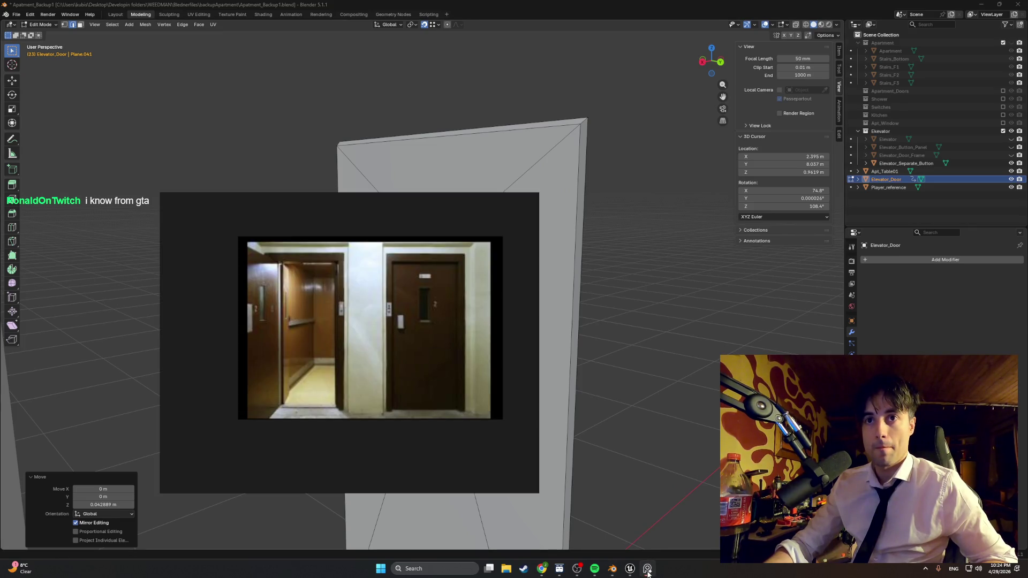
click(646, 570)
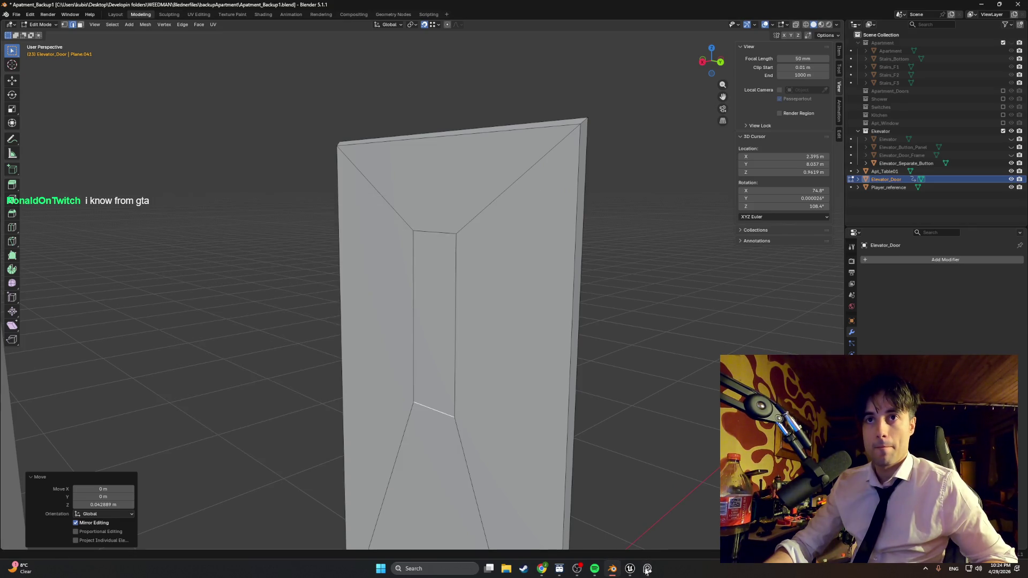
click(440, 279)
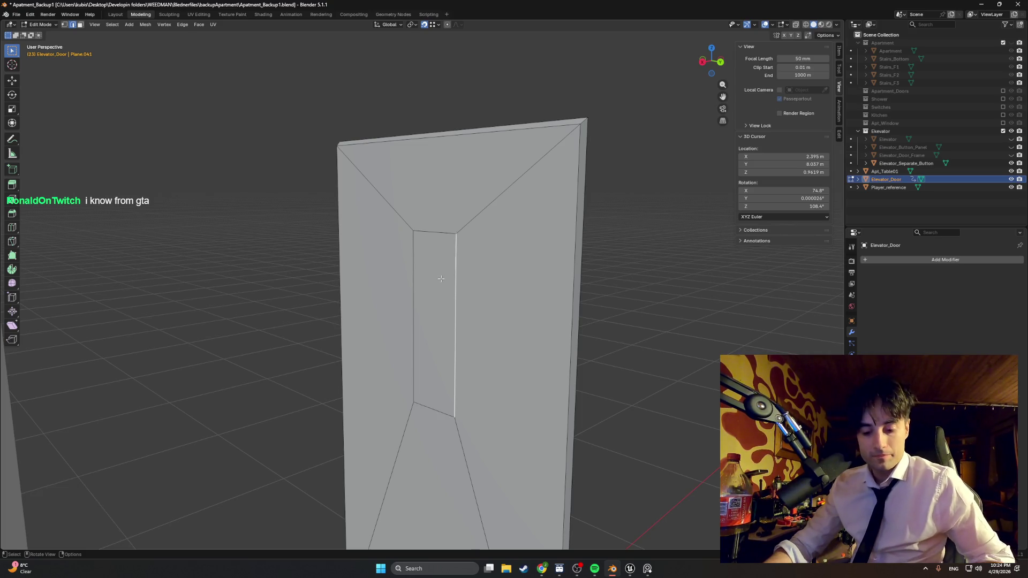
click(441, 279)
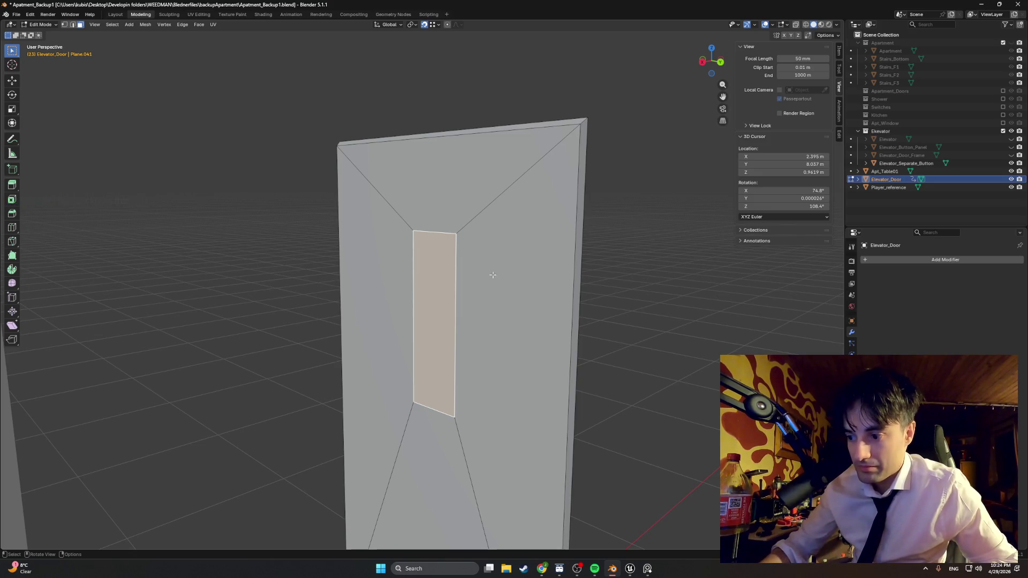
Inset the window face with a thin border and push it along X
key(i)
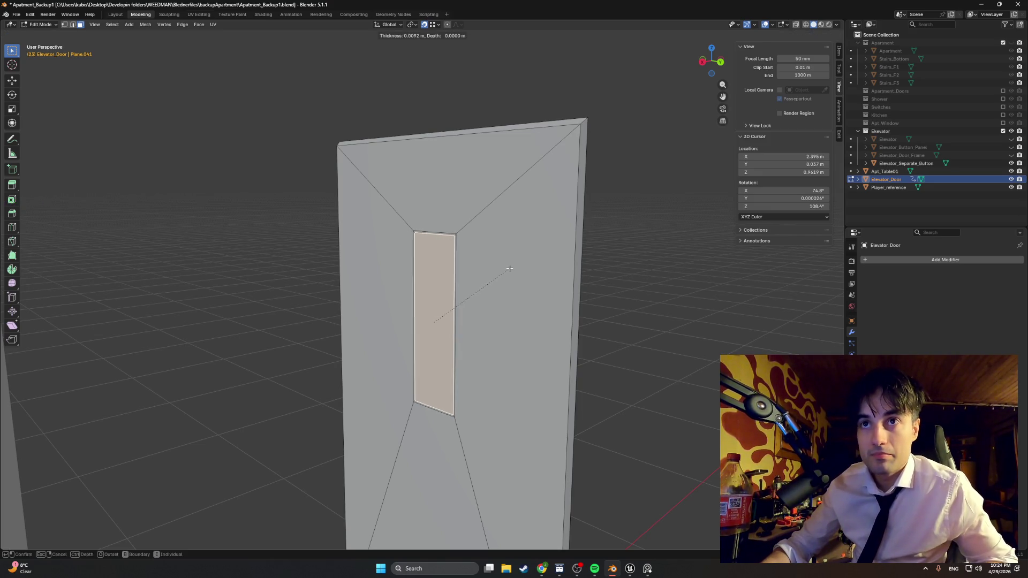
click(507, 269)
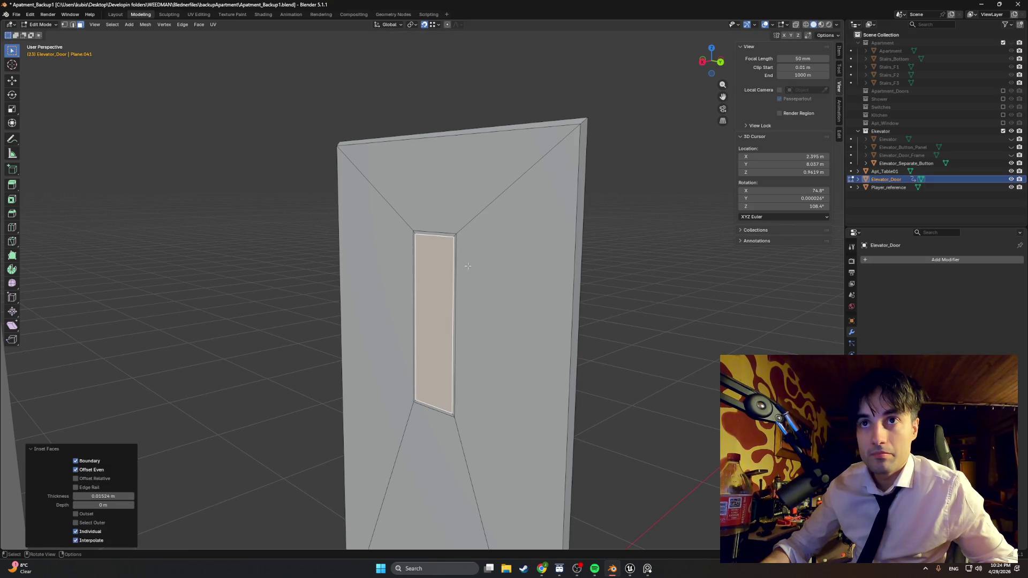
scroll(488, 265, up, 2)
key(g)
key(x)
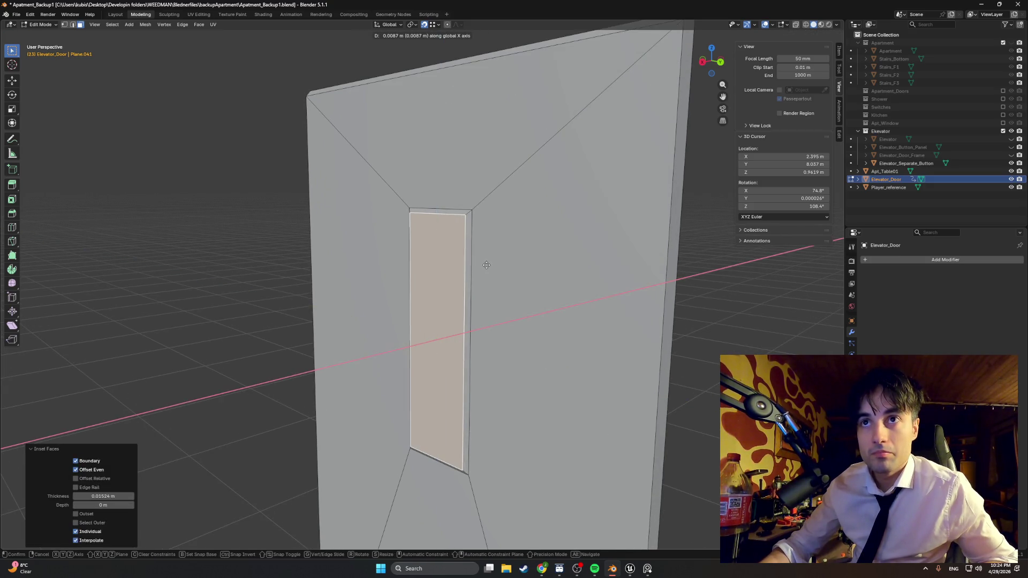
click(487, 265)
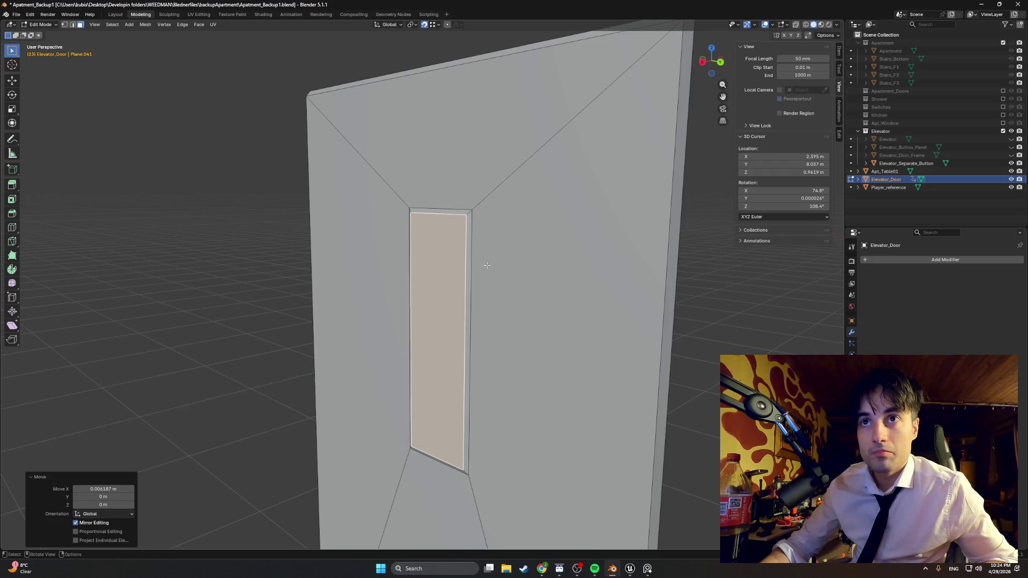
mouse_move(487, 265)
middle_down()
mouse_move(464, 296)
mouse_move(418, 296)
mouse_move(640, 319)
mouse_move(634, 308)
middle_up()
Recess the window face slightly along X in back orthographic view, then inset it again
key(ctrl+KP_1)
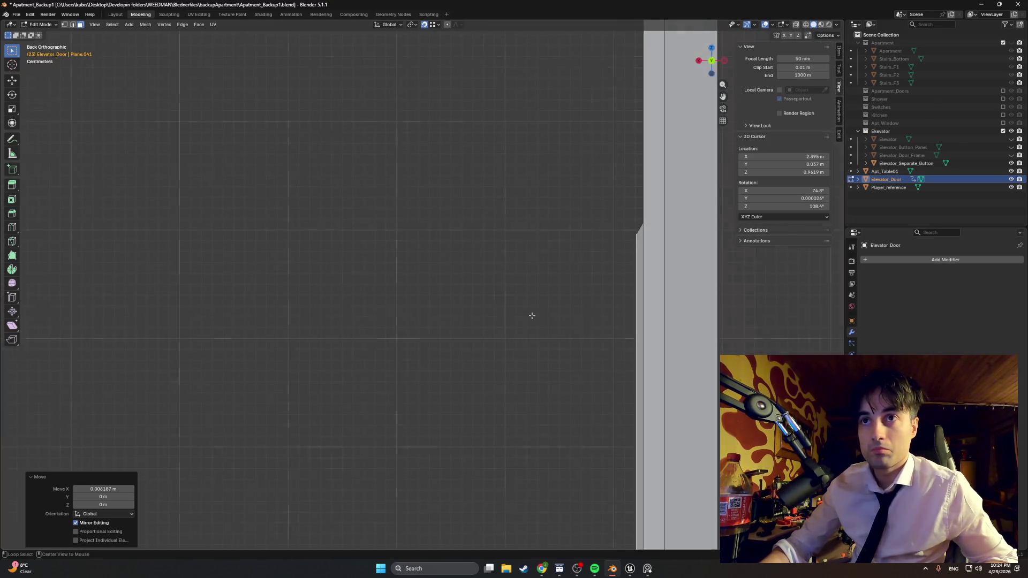
key(g)
key(x)
click(533, 292)
mouse_move(533, 292)
middle_down()
mouse_move(551, 305)
mouse_move(436, 305)
mouse_move(528, 275)
middle_up()
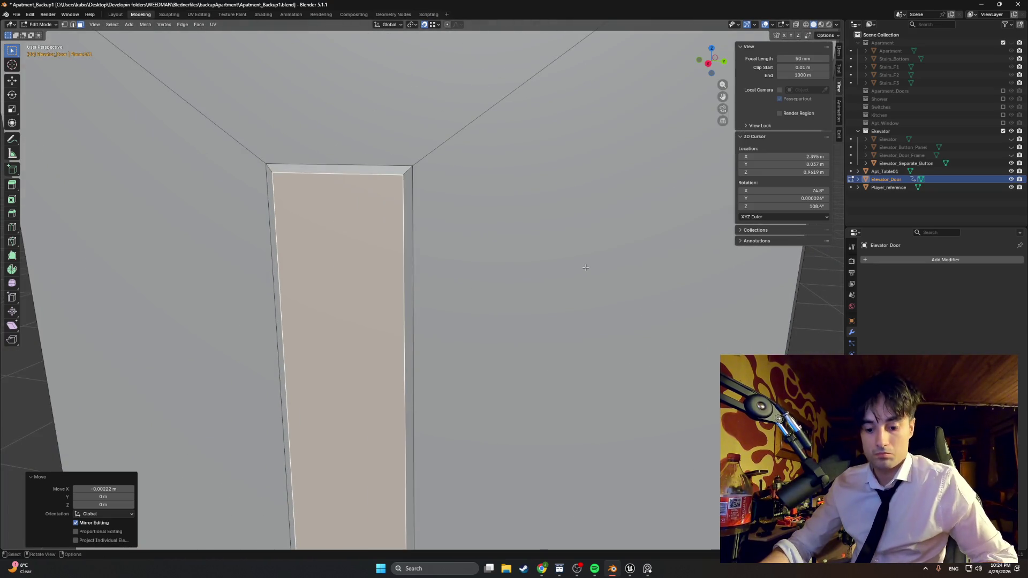
key(i)
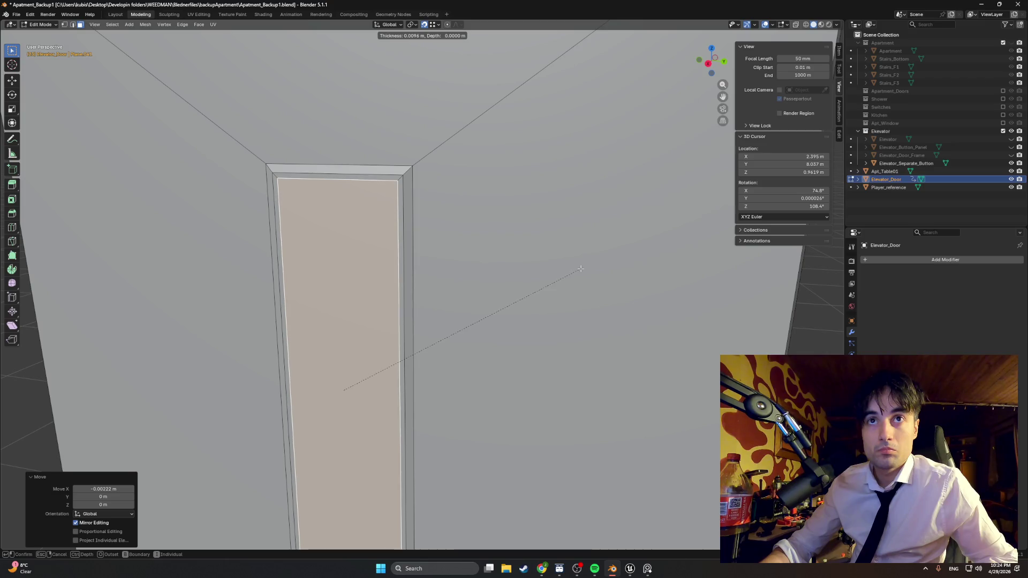
click(580, 269)
mouse_move(581, 268)
middle_down()
mouse_move(459, 276)
mouse_move(512, 298)
mouse_move(467, 318)
mouse_move(475, 312)
middle_up()
Extrude the inset panel about 0.029 m into the door and scale it to about 0.896
key(e)
click(465, 276)
click(645, 569)
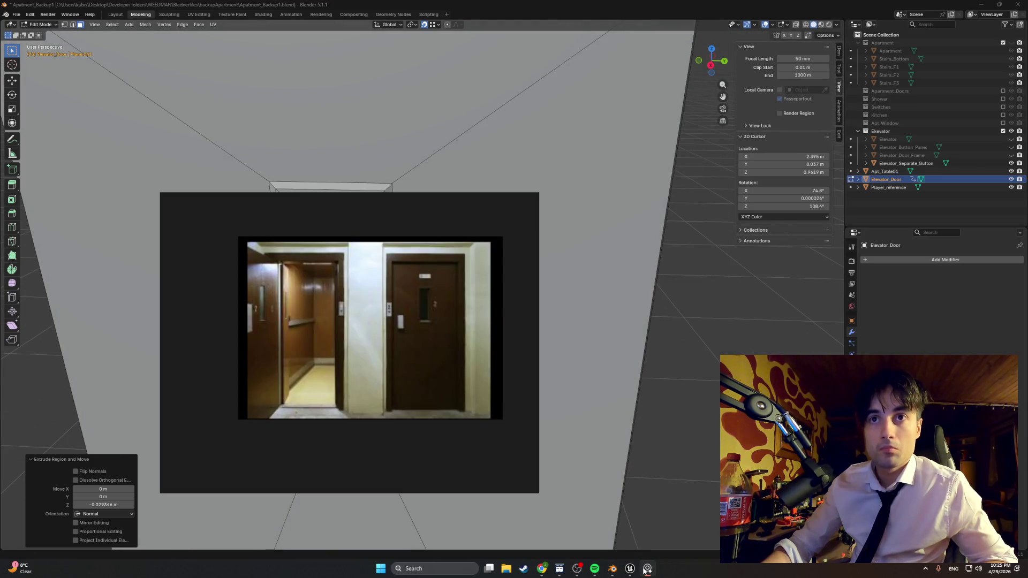
click(646, 568)
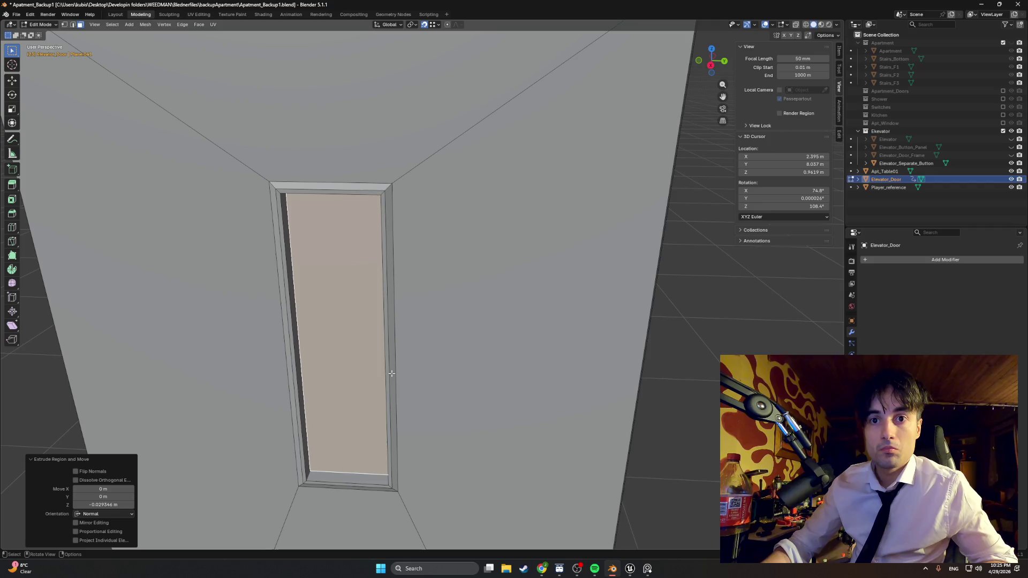
key(s)
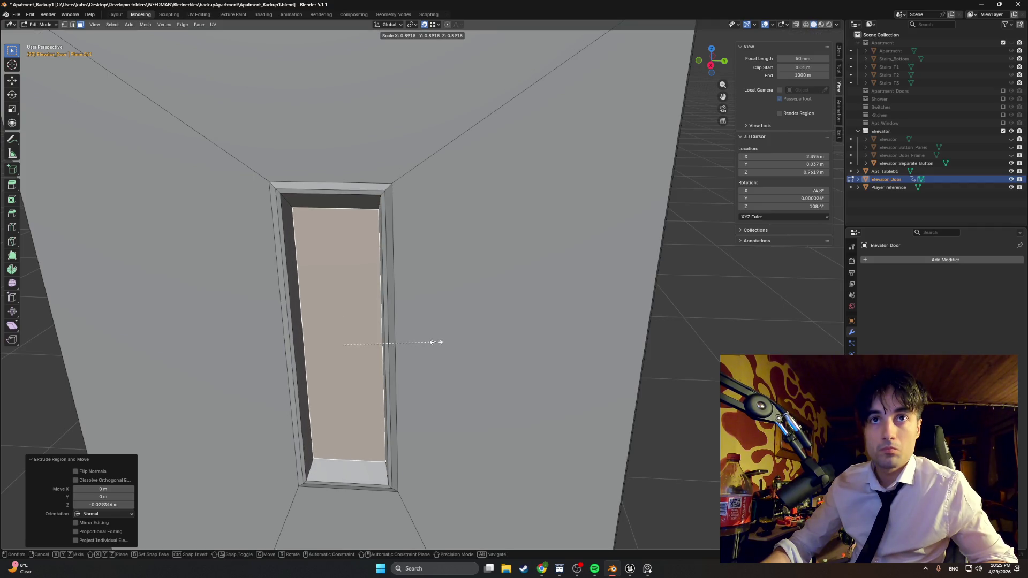
click(435, 343)
scroll(422, 345, up, 3)
mouse_move(434, 314)
middle_down()
mouse_move(395, 287)
mouse_move(393, 309)
mouse_move(355, 314)
mouse_move(423, 306)
middle_up()
Move the panel's two side edges along Y by -0.005 m and 0.005 m
key(2)
click(355, 314)
key(g)
key(y)
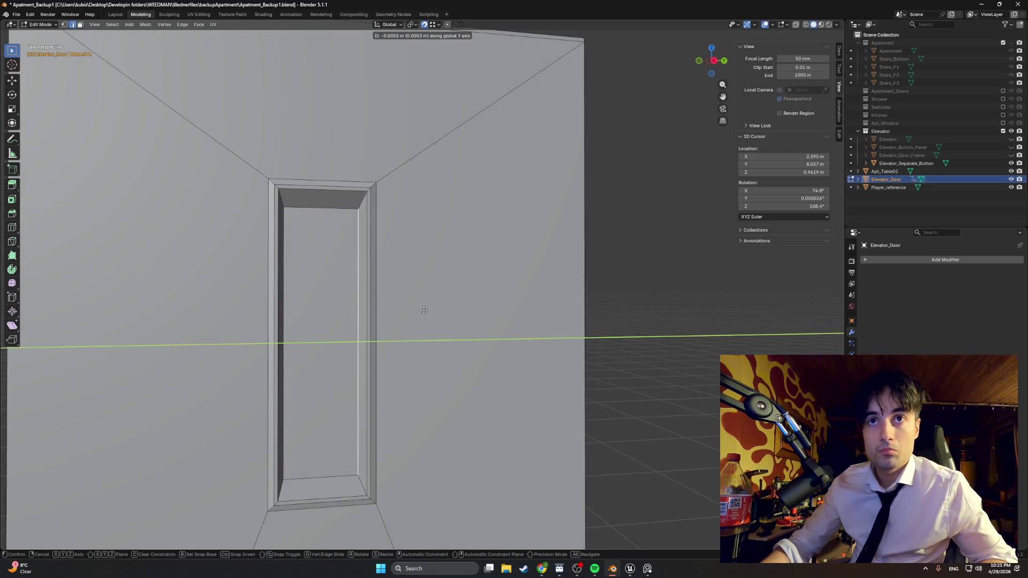
click(424, 310)
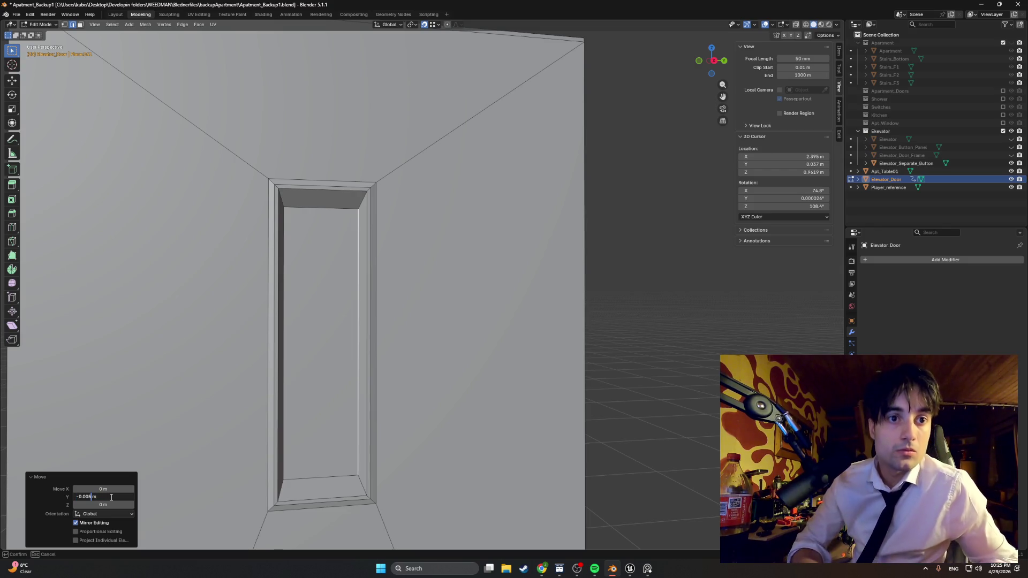
key(Return)
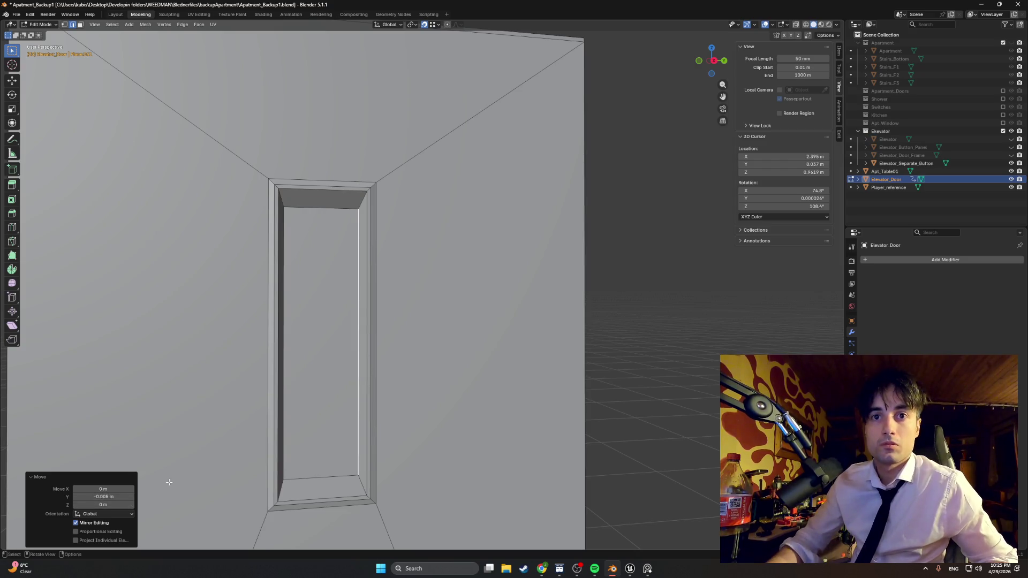
middle_drag(169, 482, 242, 426)
key(g)
key(y)
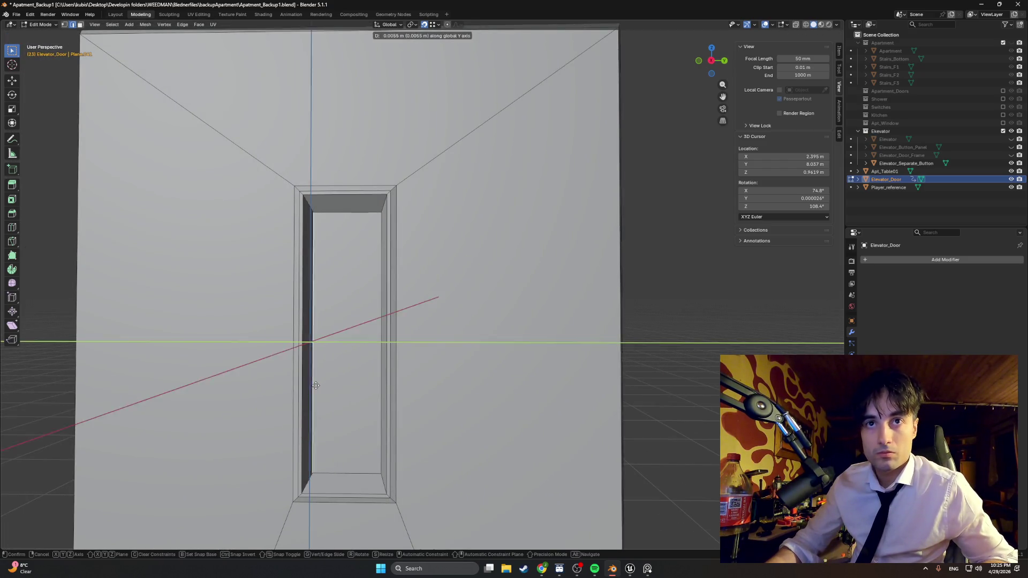
click(317, 385)
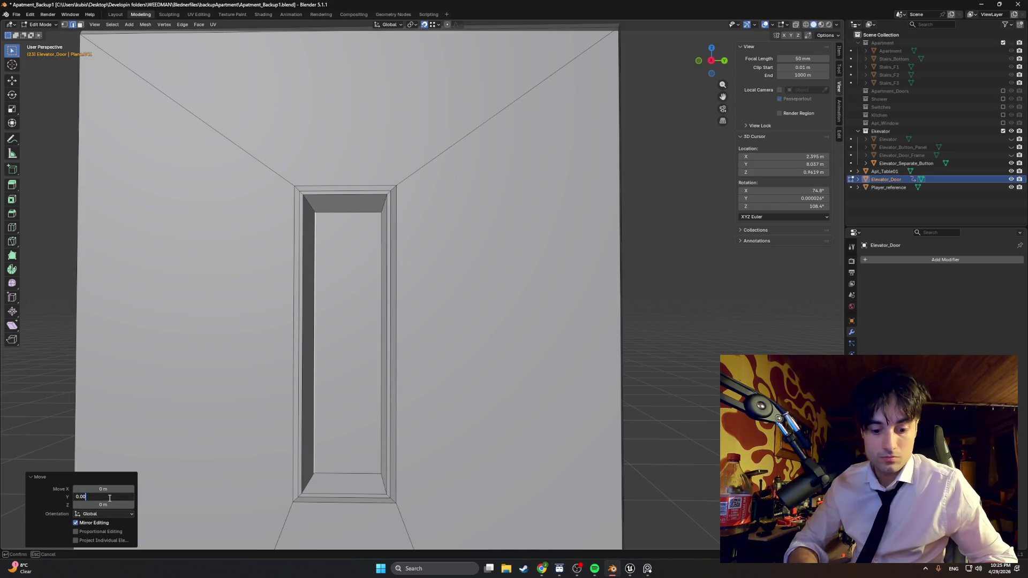
text(5)
key(Return)
Orbit around the recessed opening and compare it with the reference photo
mouse_move(155, 461)
middle_down()
mouse_move(262, 409)
mouse_move(179, 427)
mouse_move(216, 431)
middle_up()
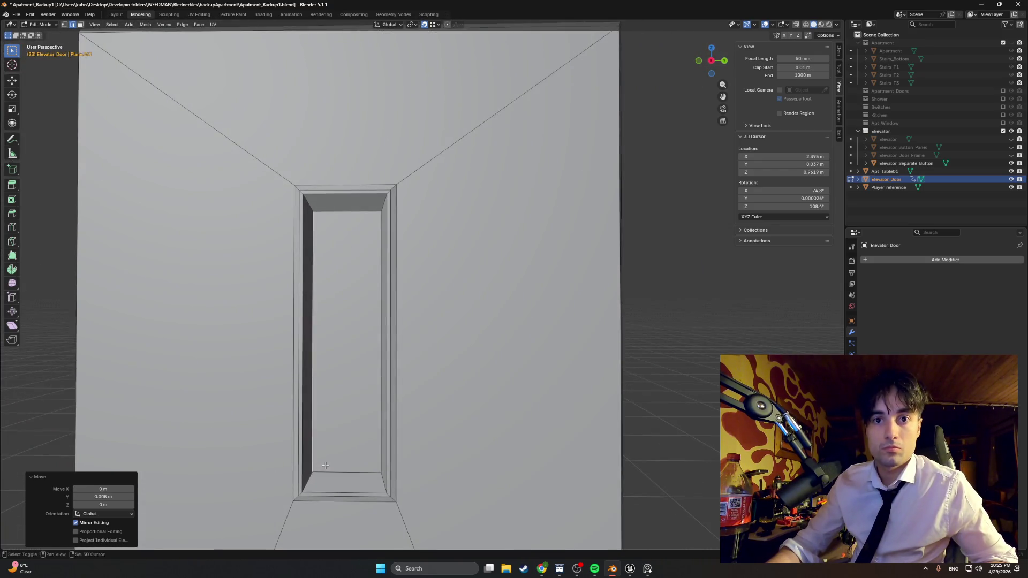
mouse_move(325, 466)
shift+middle_down()
mouse_move(332, 436)
mouse_move(355, 432)
shift+middle_up()
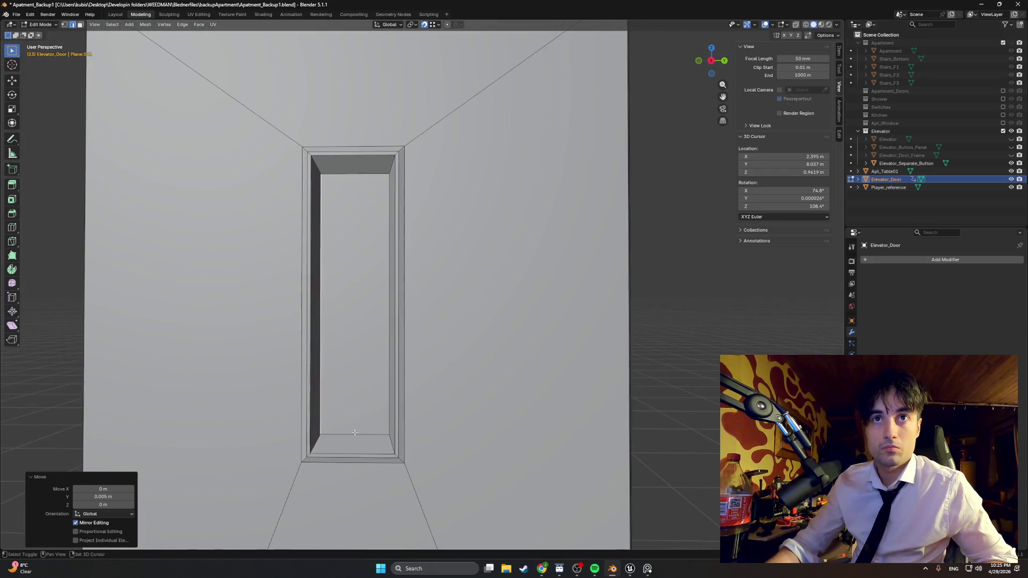
click(645, 568)
click(645, 568)
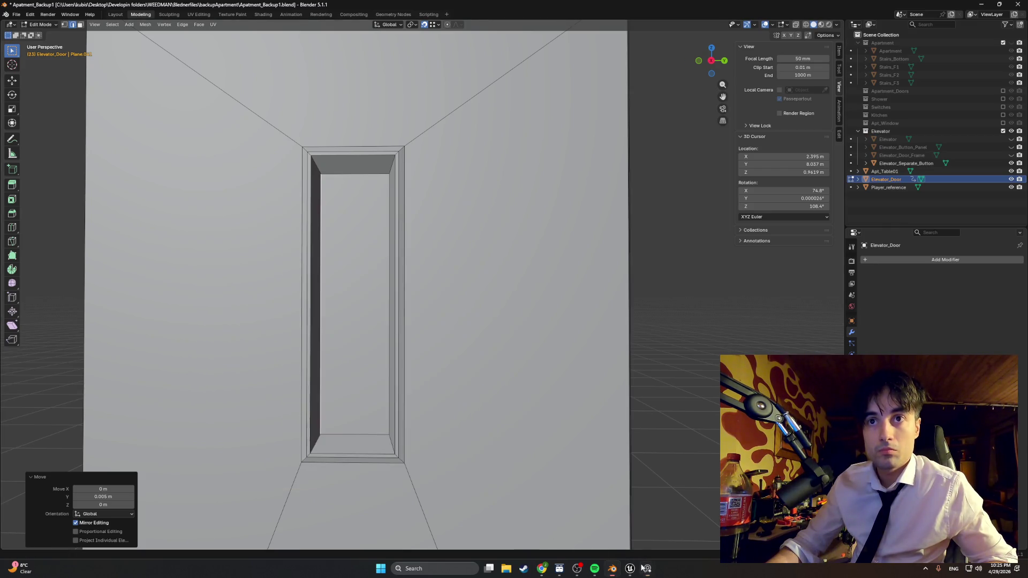
mouse_move(343, 407)
middle_down()
mouse_move(411, 402)
mouse_move(381, 381)
mouse_move(385, 362)
mouse_move(284, 347)
mouse_move(407, 356)
middle_up()
scroll(381, 375, up, 4)
Select the door's recessed window face and make an in-place copy of it
key(3)
click(386, 372)
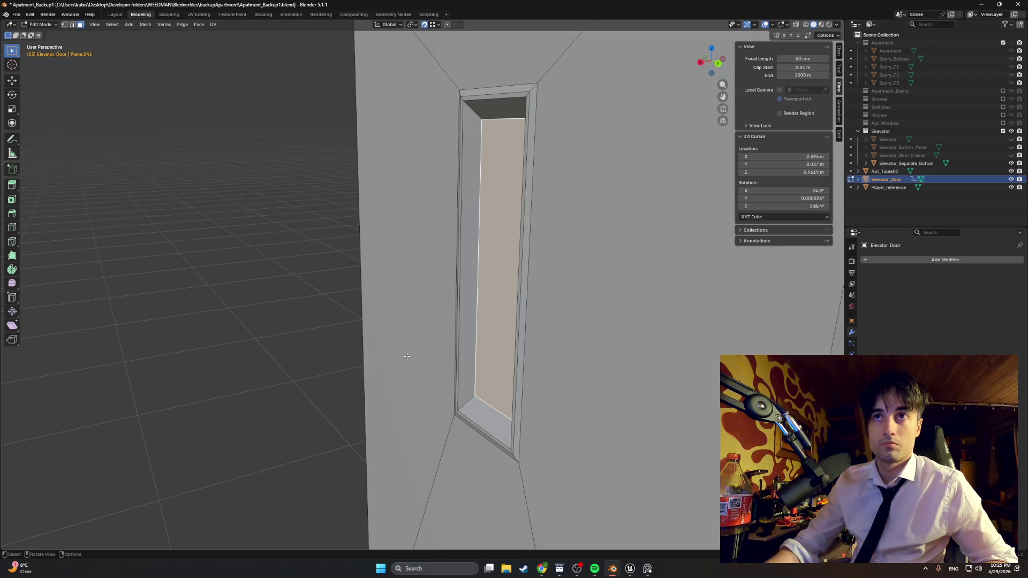
key(g)
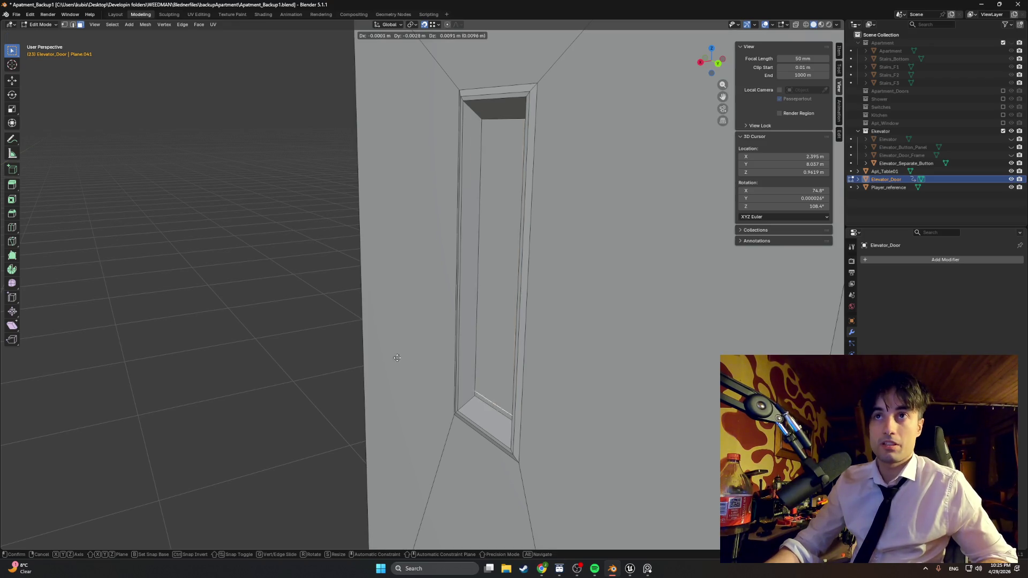
key(y)
key(x)
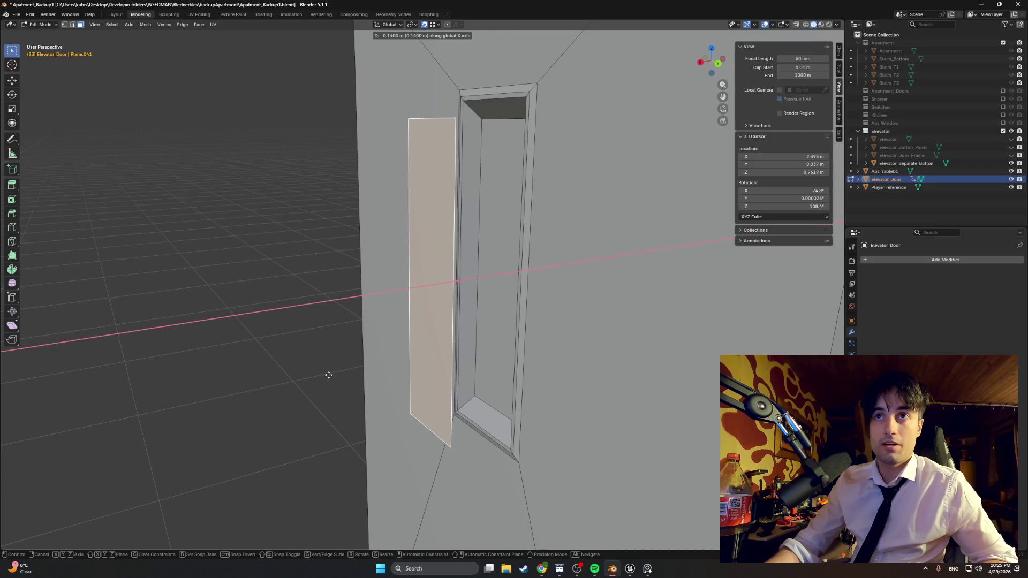
right_click(328, 375)
mouse_move(329, 375)
middle_down()
mouse_move(470, 367)
mouse_move(452, 378)
middle_up()
Extrude the copied window face along its normal by -0.15569 m
key(e)
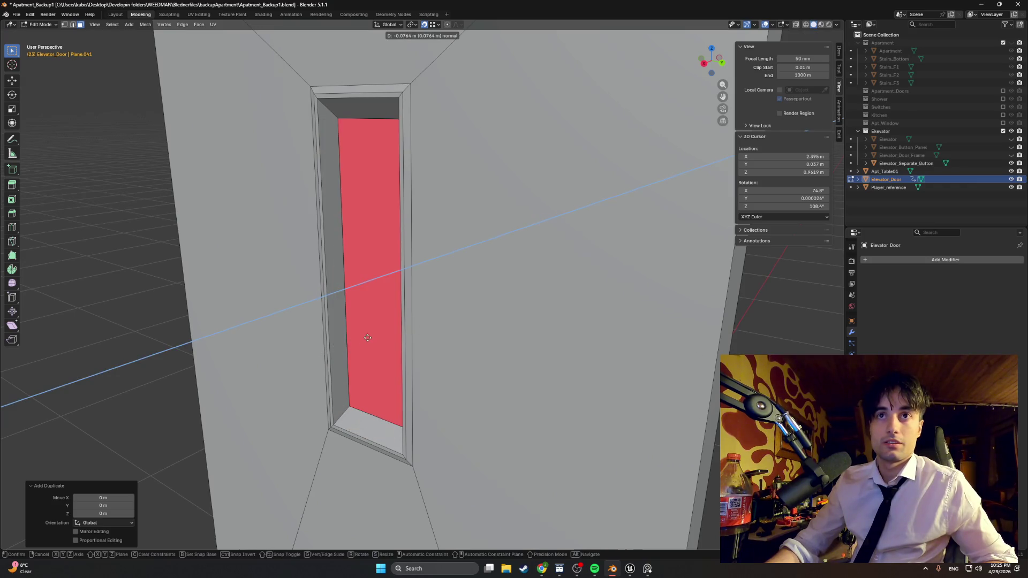
click(355, 341)
mouse_move(356, 341)
middle_down()
mouse_move(289, 339)
mouse_move(332, 340)
mouse_move(313, 335)
middle_up()
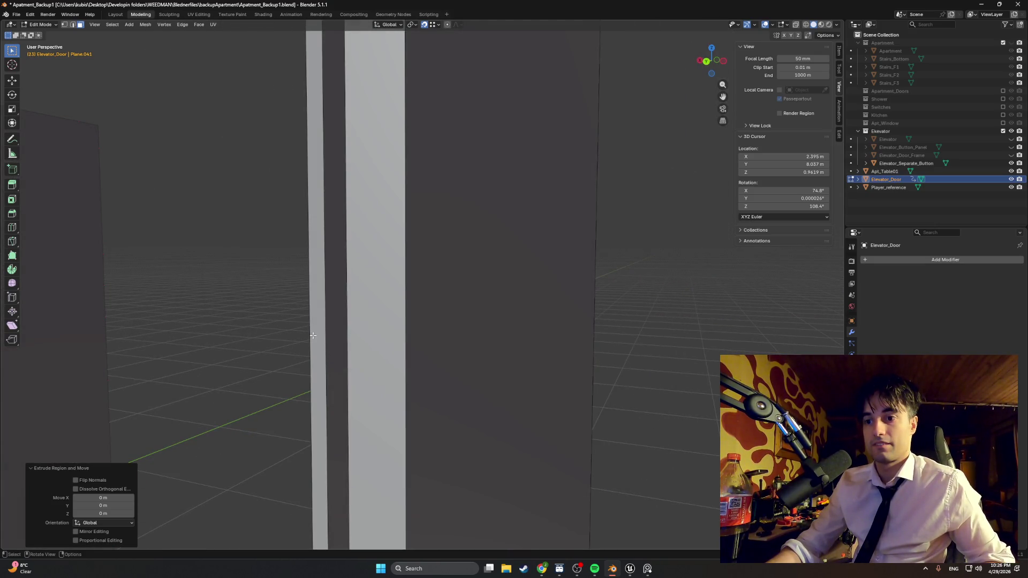
mouse_move(313, 335)
middle_down()
mouse_move(353, 341)
mouse_move(333, 339)
middle_up()
key(e)
key(Escape)
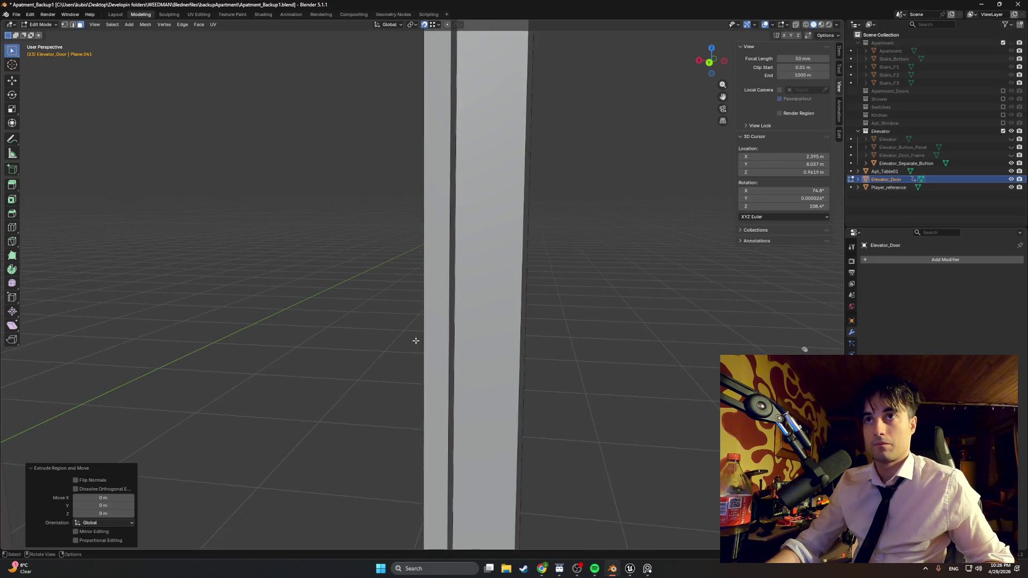
mouse_move(415, 340)
middle_down()
mouse_move(403, 344)
mouse_move(471, 348)
mouse_move(405, 346)
mouse_move(465, 346)
mouse_move(453, 346)
mouse_move(471, 319)
mouse_move(562, 337)
mouse_move(407, 333)
middle_up()
Try extruding the tall slot face and a small inset, then undo both
key(e)
click(540, 326)
key(ctrl+z)
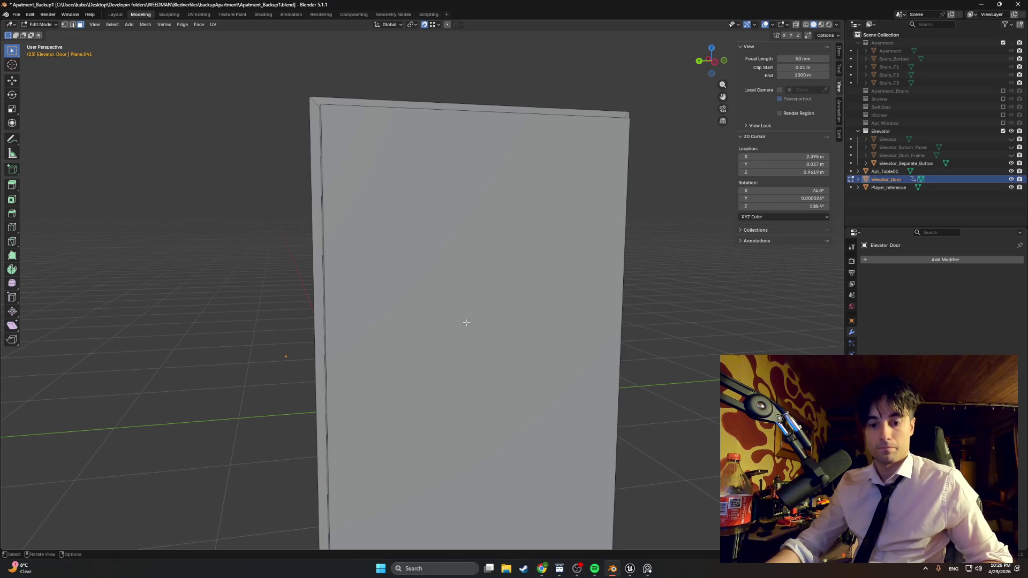
key(i)
click(479, 311)
mouse_move(438, 309)
middle_down()
mouse_move(390, 314)
mouse_move(400, 326)
mouse_move(456, 325)
mouse_move(383, 326)
middle_up()
key(alt+a)
Inset the door's large face by 0.4048 m and switch on X-ray see-through shading
click(525, 295)
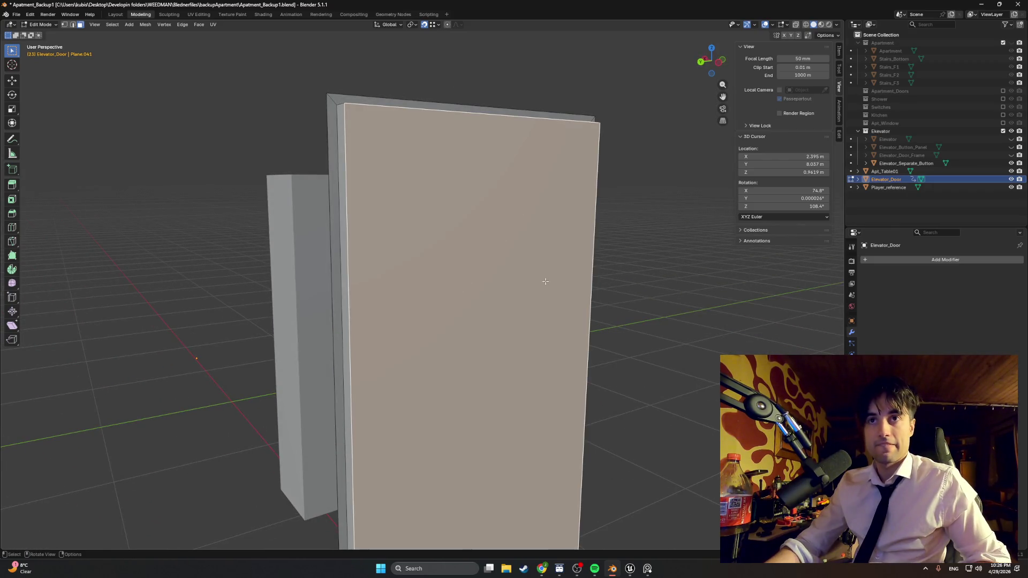
key(i)
click(496, 339)
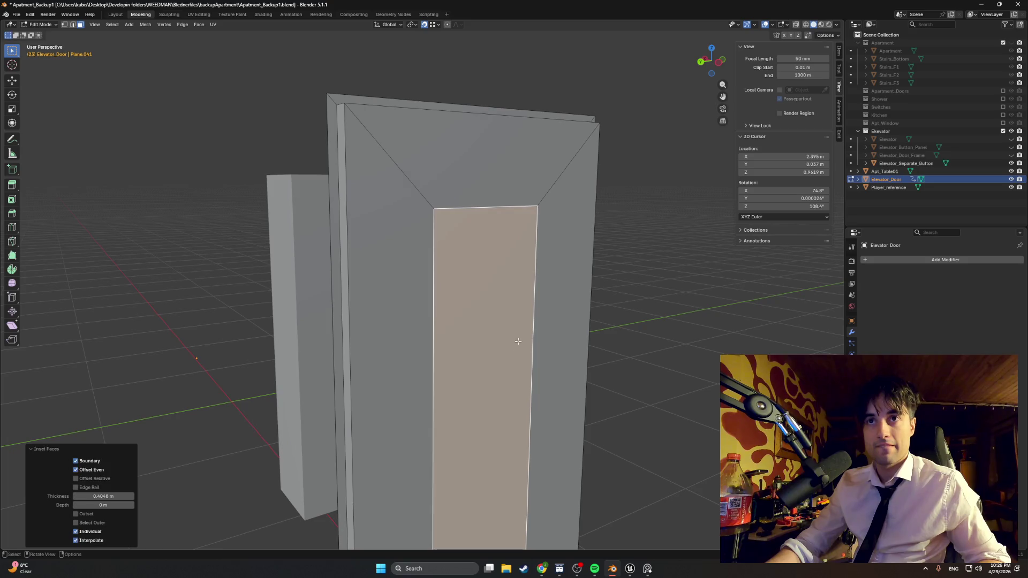
key(z)
click(480, 330)
mouse_move(493, 338)
middle_down()
mouse_move(411, 310)
mouse_move(394, 366)
mouse_move(422, 301)
middle_up()
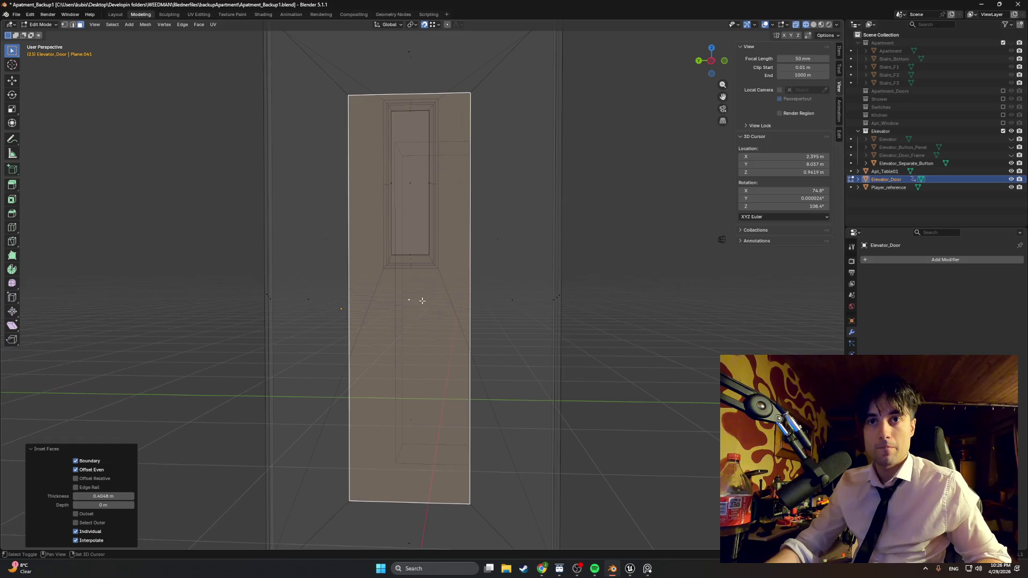
Raise the door's bottom edge 0.83 m along Z, then lower it slightly
key(2)
click(395, 500)
key(g)
key(z)
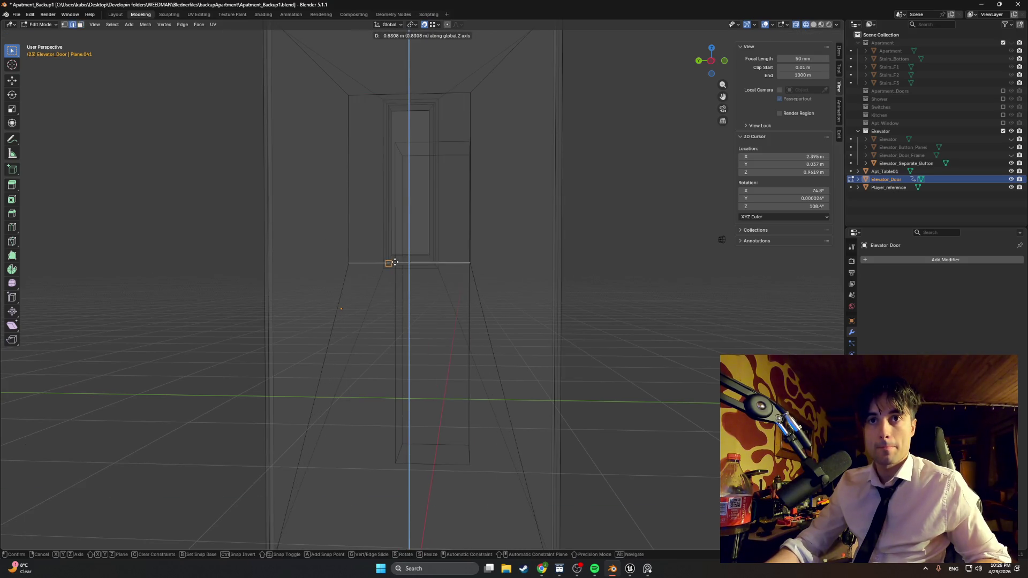
click(389, 263)
scroll(399, 244, up, 2)
mouse_move(400, 243)
shift+middle_down()
mouse_move(406, 386)
mouse_move(452, 339)
mouse_move(427, 372)
mouse_move(519, 325)
shift+middle_up()
scroll(382, 413, up, 2)
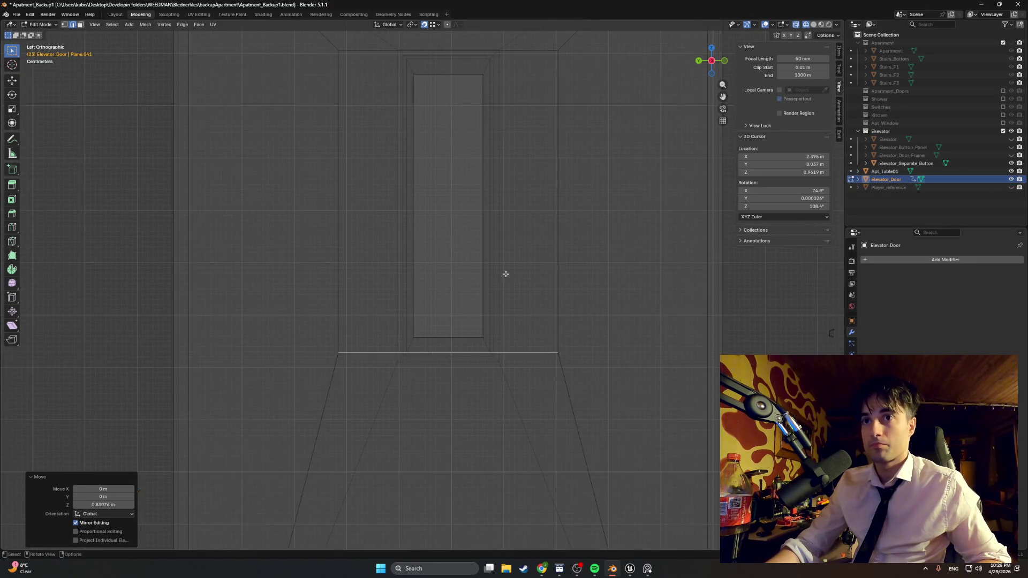
scroll(476, 324, up, 1)
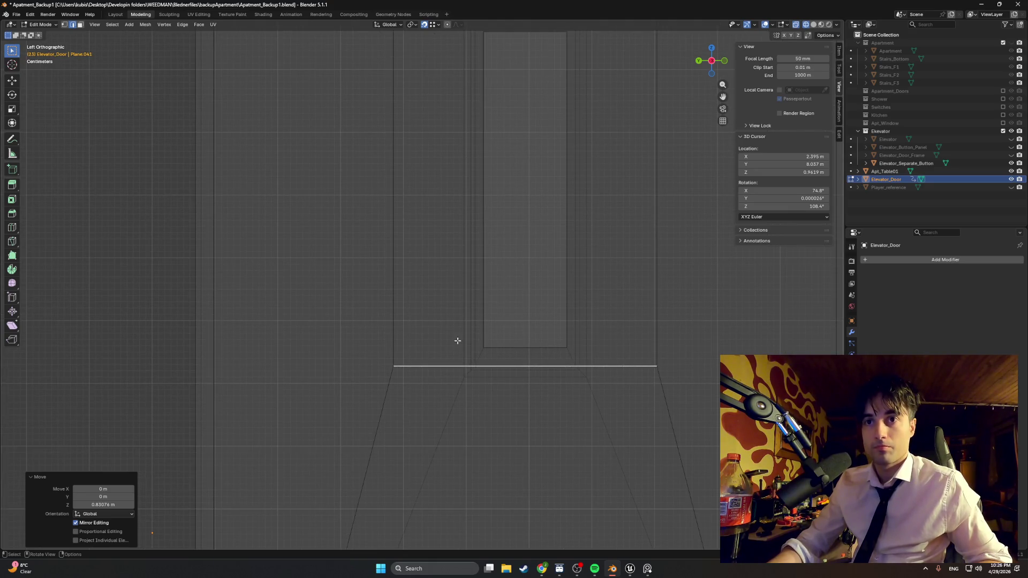
key(g)
key(z)
click(470, 371)
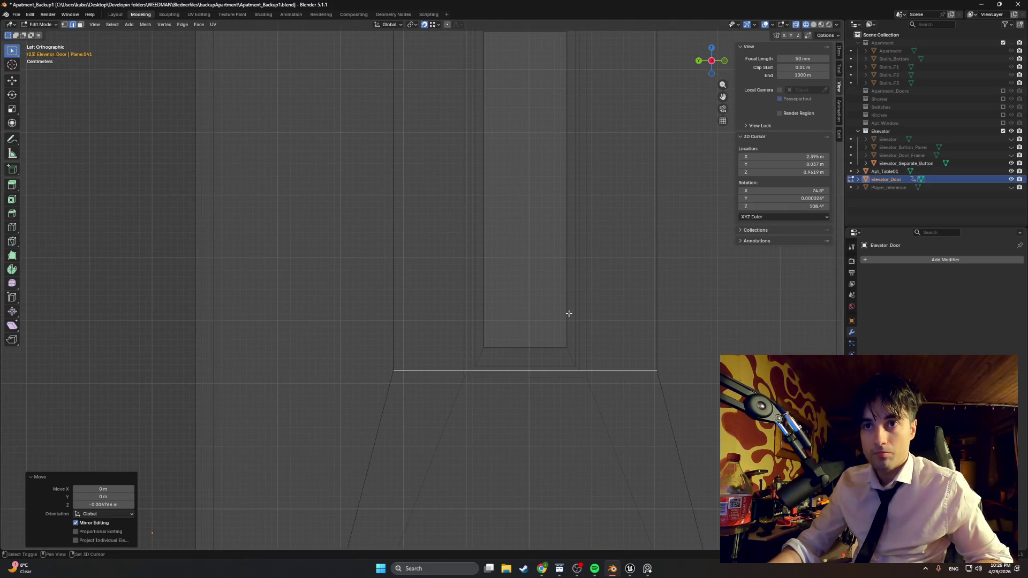
shift+middle_drag(569, 313, 512, 401)
Slide both vertical door edges along Y, the first by 0.12326 m
click(599, 301)
key(g)
key(y)
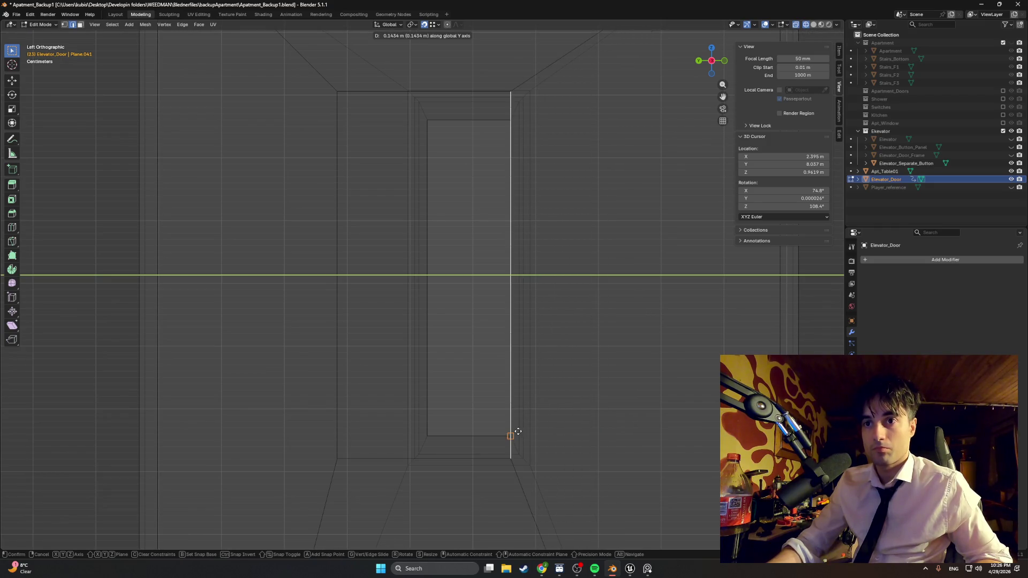
click(525, 455)
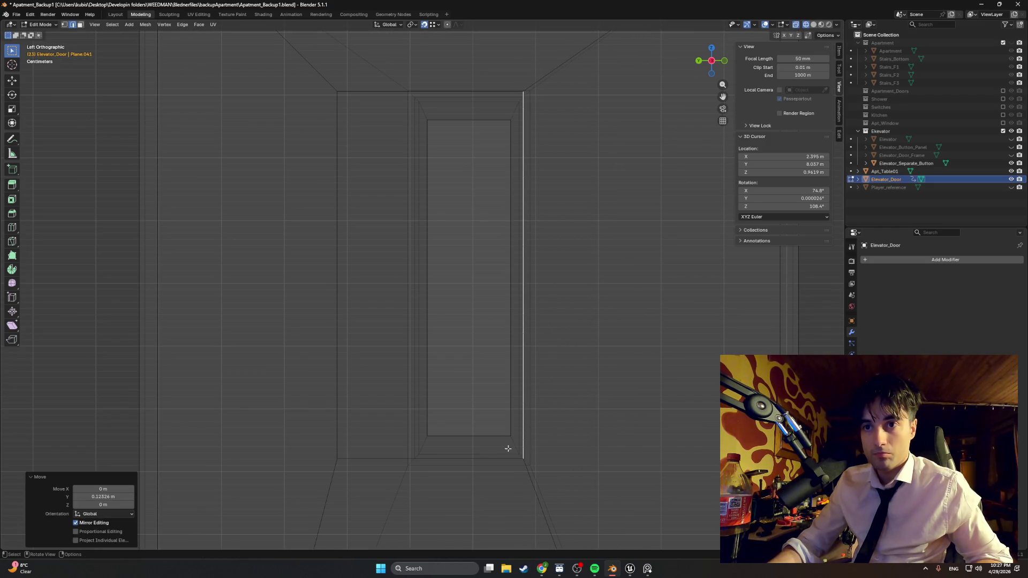
click(339, 360)
key(g)
key(y)
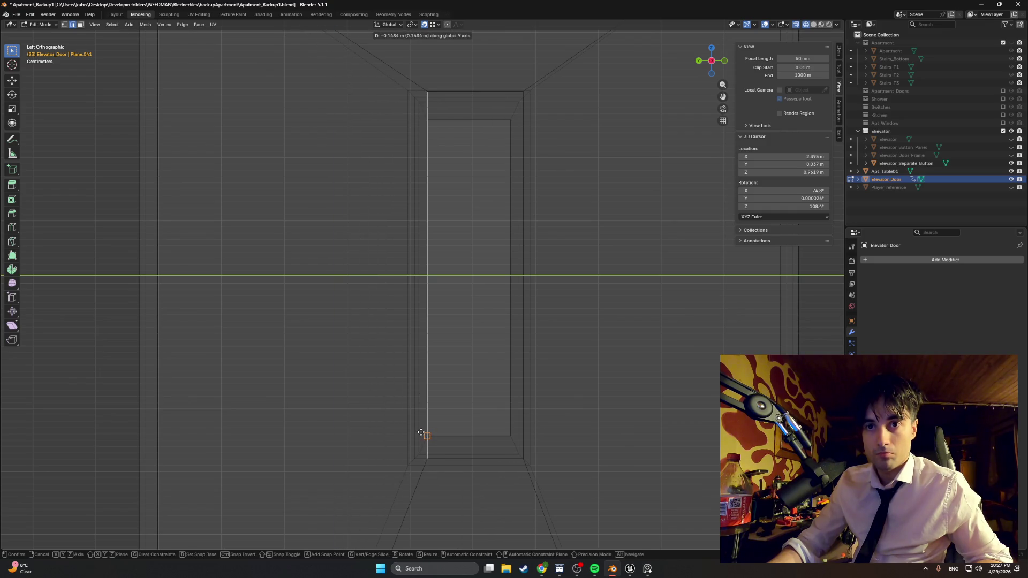
click(414, 95)
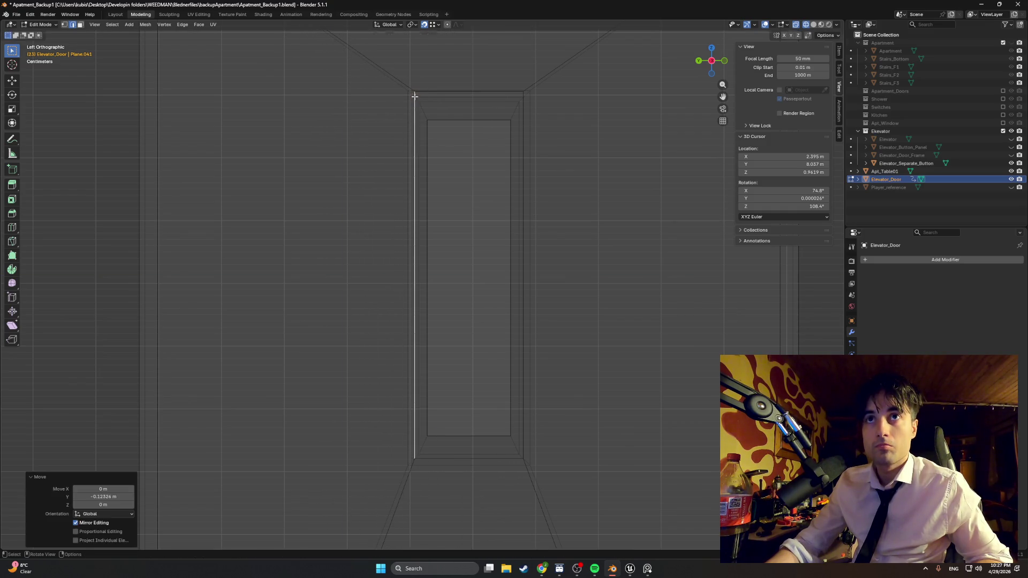
Move the door's top edge along Y and then down along Z onto the frame
click(440, 92)
key(g)
key(y)
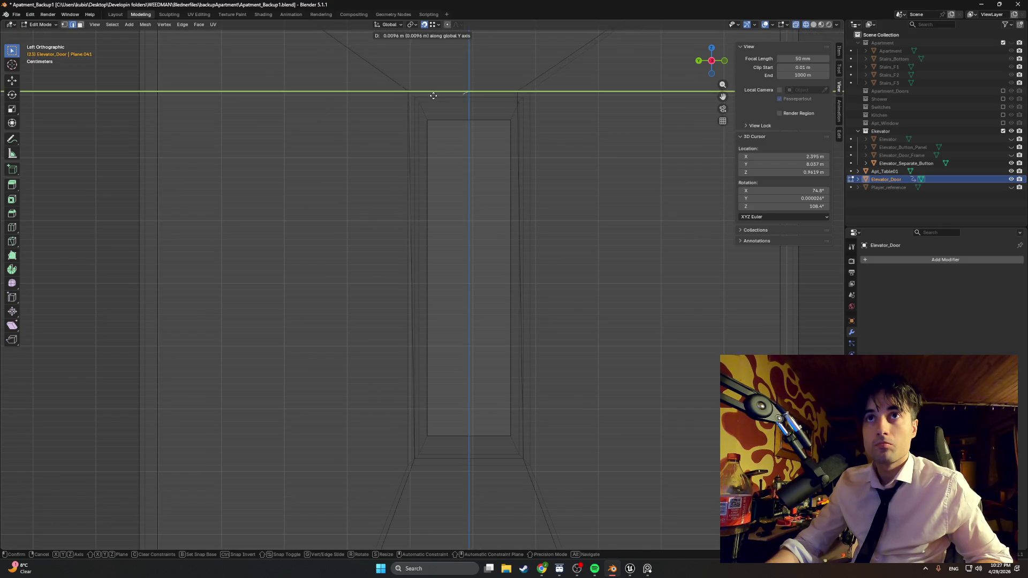
click(419, 102)
mouse_move(459, 97)
middle_down()
mouse_move(436, 218)
mouse_move(468, 239)
mouse_move(426, 202)
mouse_move(442, 206)
mouse_move(408, 214)
mouse_move(423, 227)
mouse_move(446, 223)
middle_up()
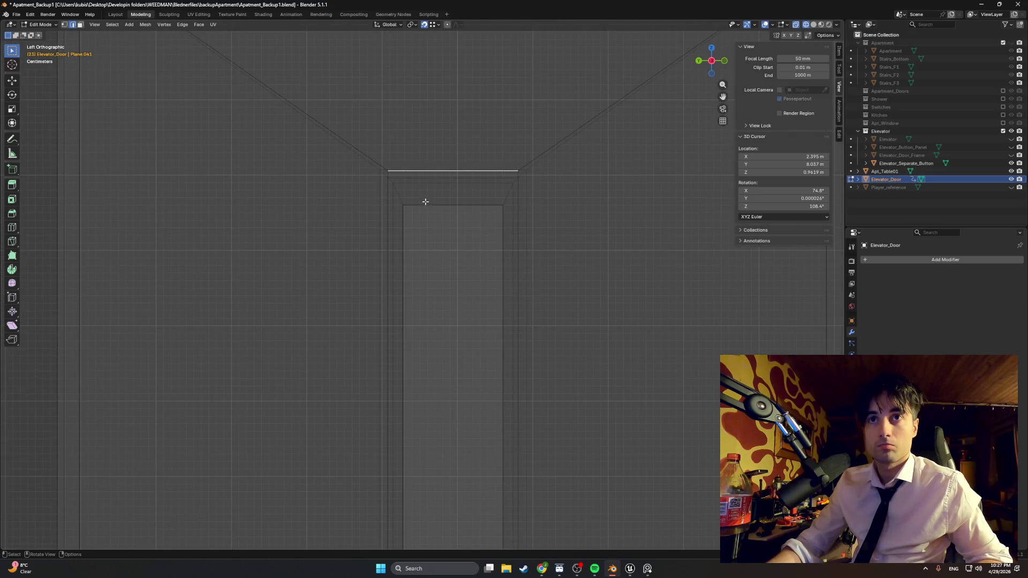
scroll(425, 202, down, 3)
key(g)
key(z)
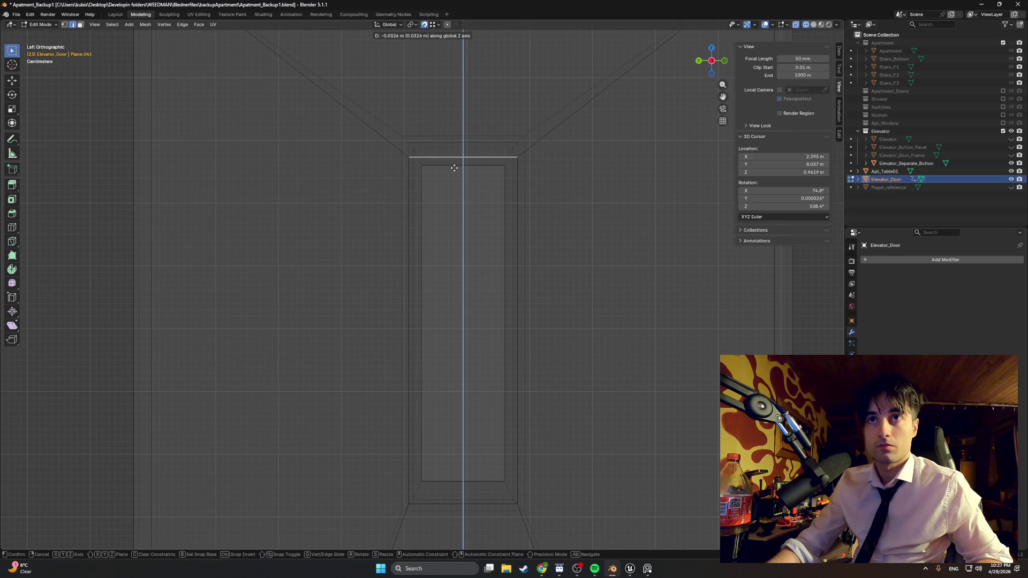
click(454, 168)
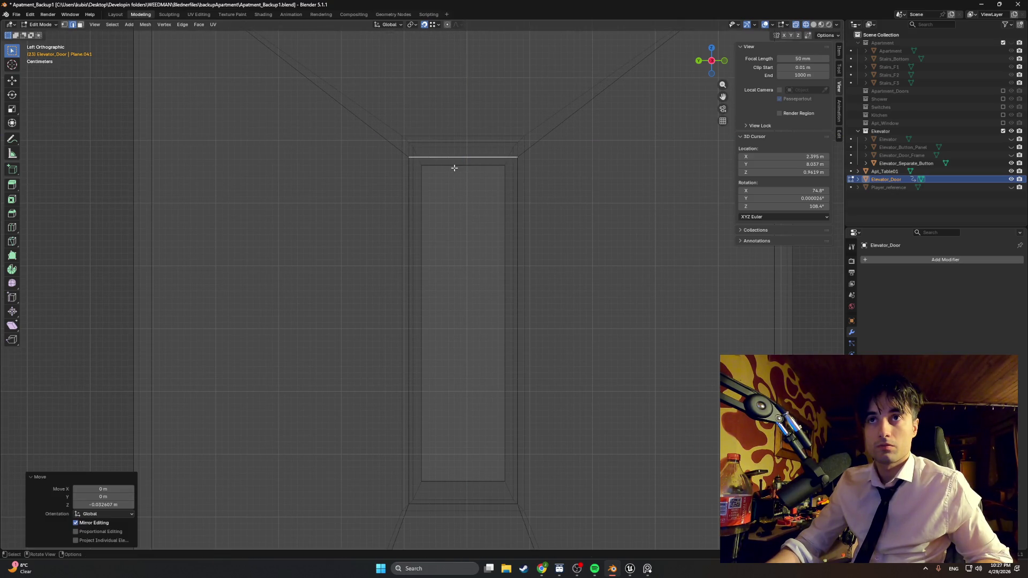
middle_drag(404, 226, 415, 227)
In the side view, slide the left vertical edge along Y onto the frame
click(409, 226)
key(ctrl+KP_3)
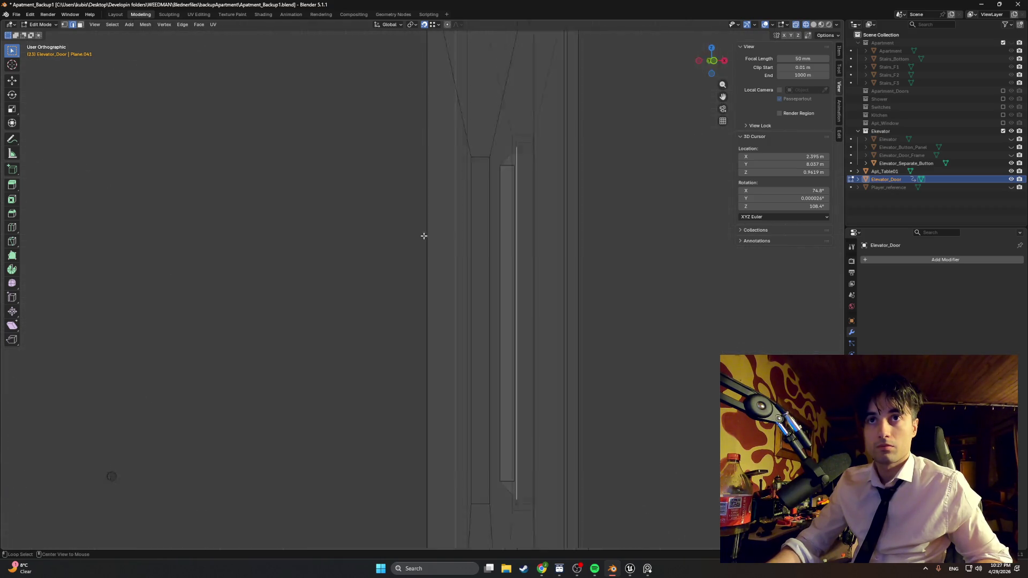
key(g)
key(y)
click(420, 203)
mouse_move(420, 202)
middle_down()
mouse_move(442, 184)
mouse_move(487, 200)
mouse_move(482, 217)
mouse_move(393, 214)
middle_up()
key(ctrl+KP_3)
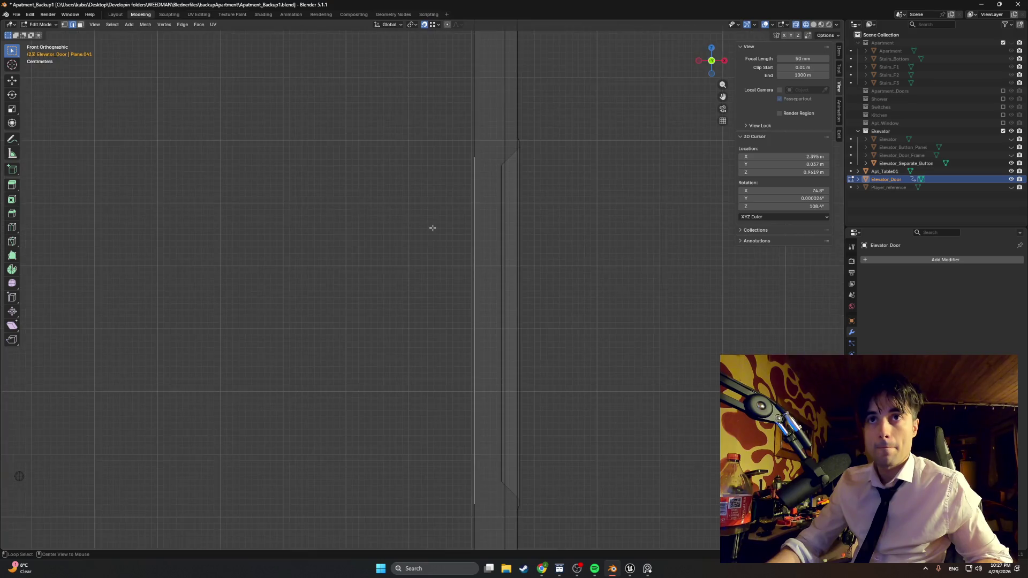
key(g)
key(y)
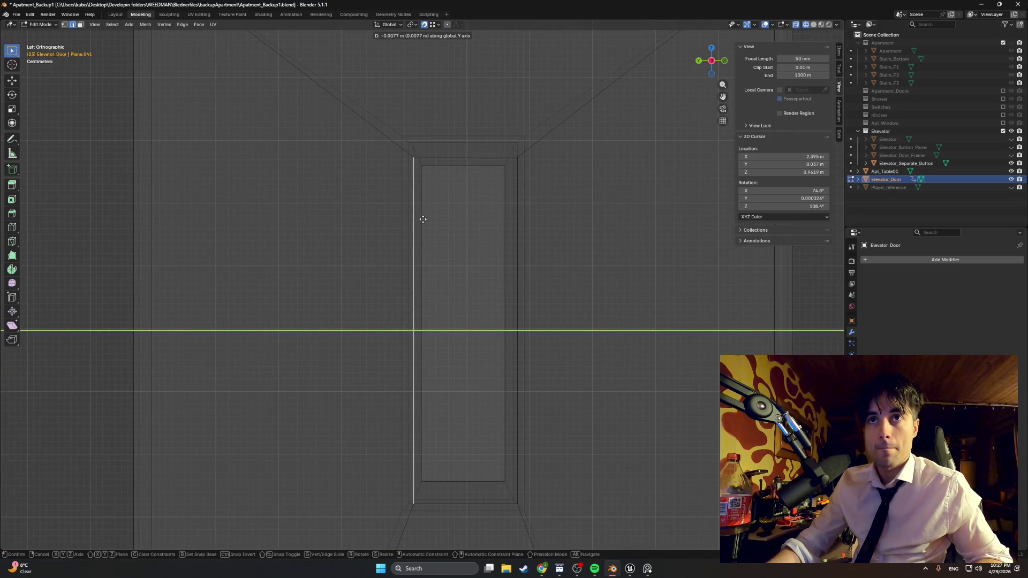
click(423, 219)
middle_drag(475, 225, 506, 233)
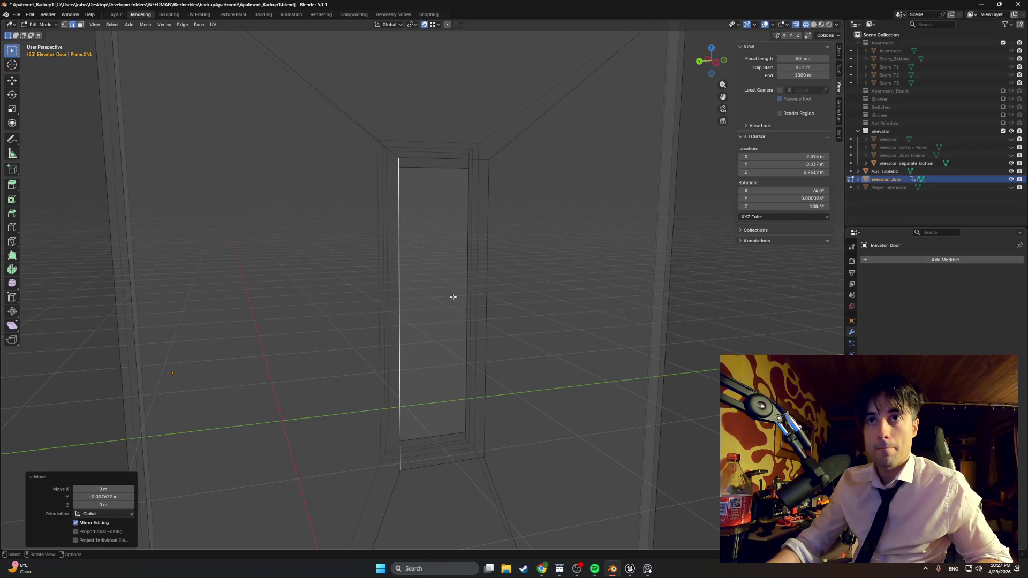
Adjust the bottom edge along Z and the right vertical edge along Y
click(445, 454)
key(ctrl+KP_3)
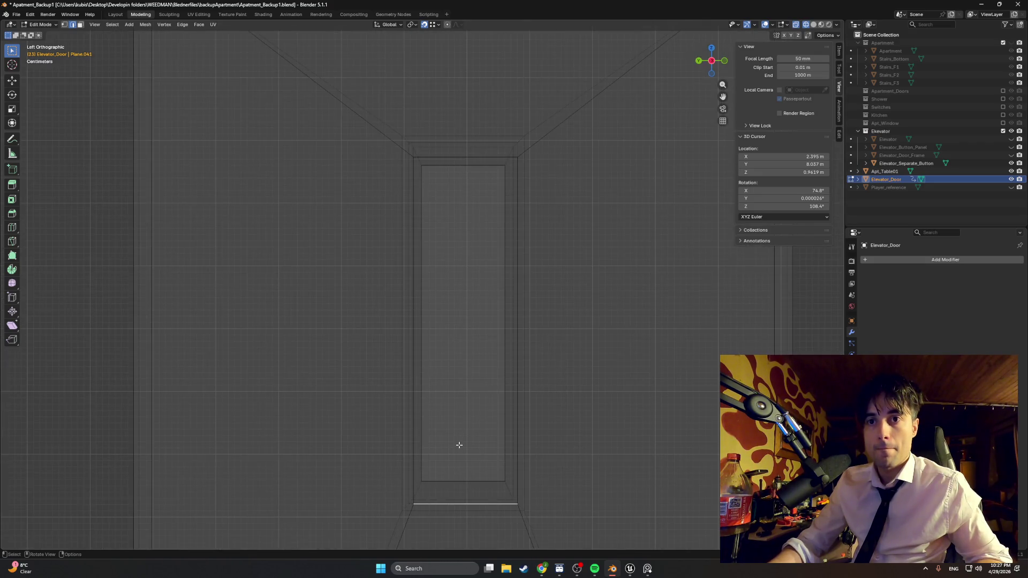
key(g)
key(z)
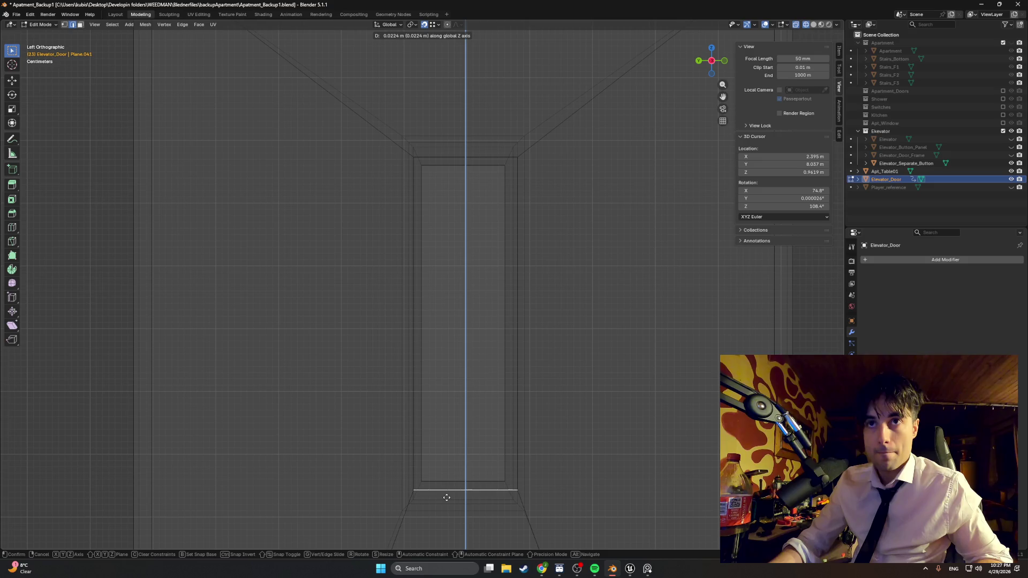
click(447, 498)
mouse_move(447, 497)
middle_down()
mouse_move(500, 418)
mouse_move(477, 328)
middle_up()
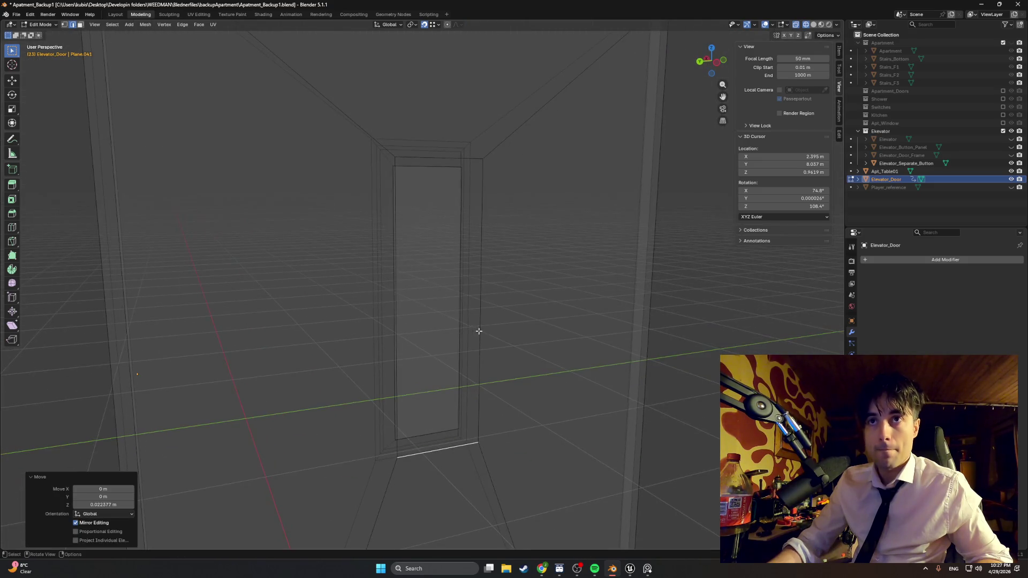
click(478, 329)
key(ctrl+KP_3)
key(g)
key(y)
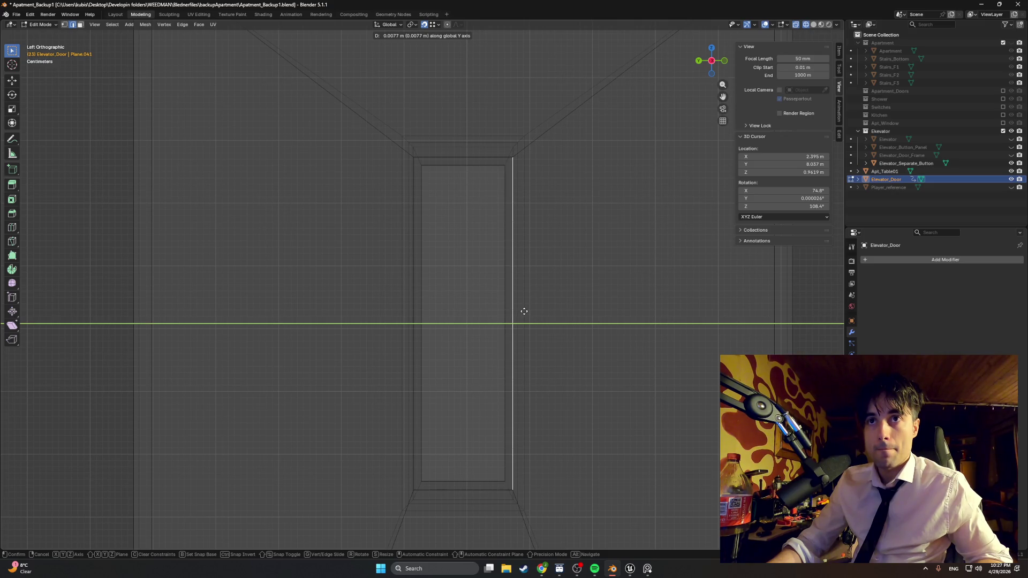
click(524, 311)
Recentre the view on the door and cancel a started inset
shift+middle_drag(510, 324, 492, 277)
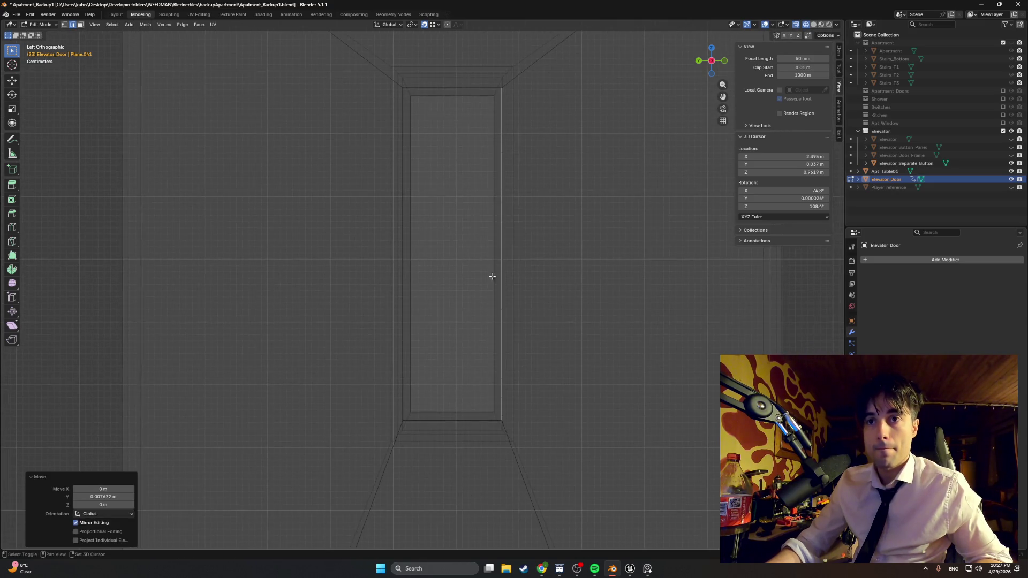
mouse_move(470, 223)
shift+middle_down()
mouse_move(466, 267)
mouse_move(436, 266)
mouse_move(468, 278)
mouse_move(451, 280)
mouse_move(472, 257)
shift+middle_up()
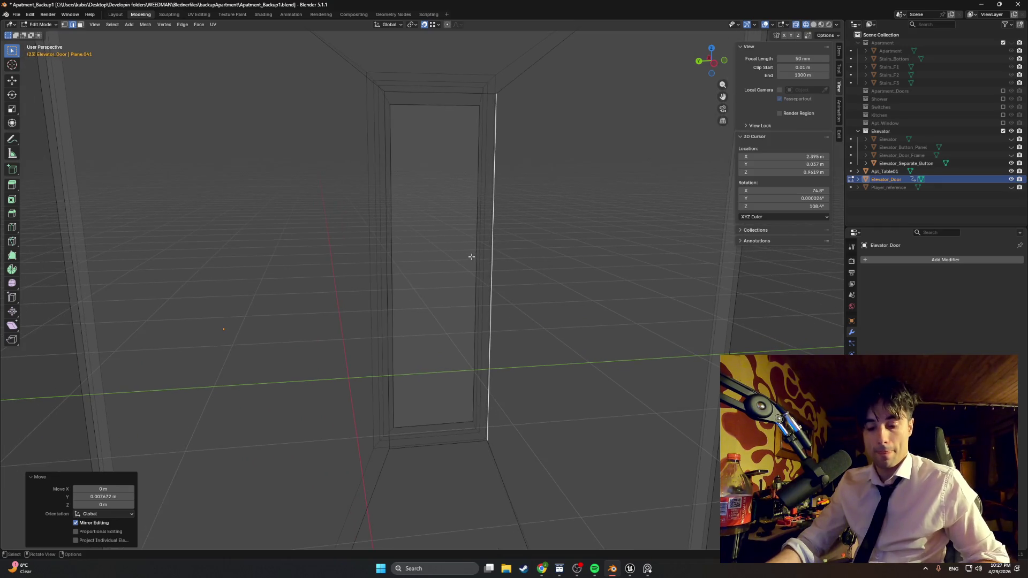
key(i)
key(Escape)
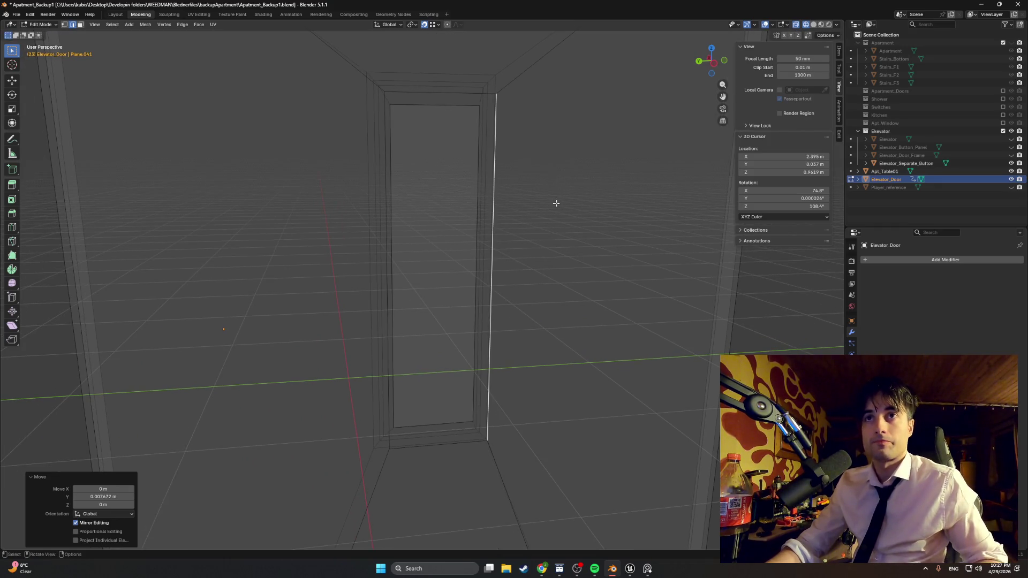
Switch to solid shading and inset the whole door face with a thin border
key(z)
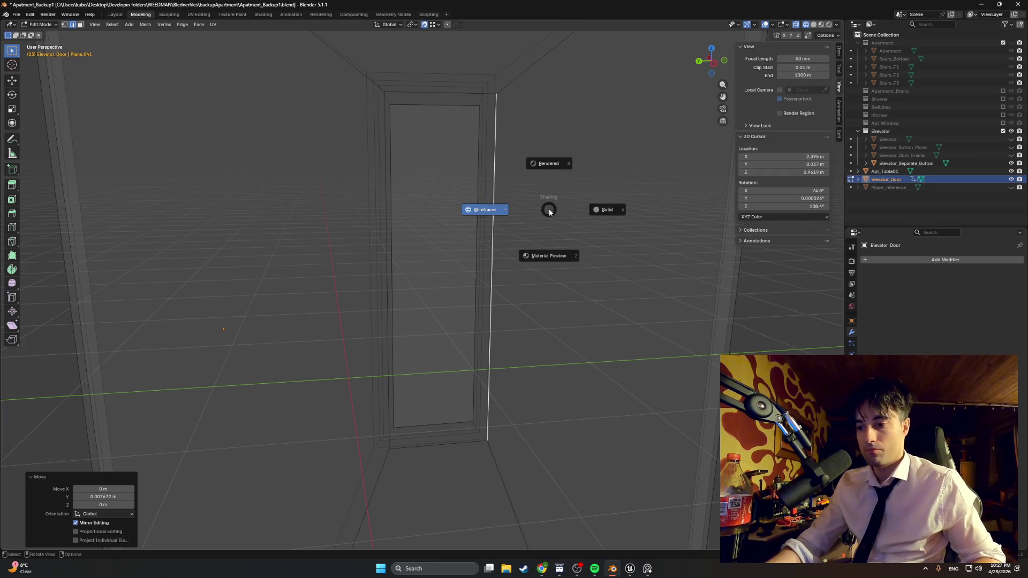
click(607, 209)
key(3)
click(497, 226)
middle_drag(497, 226, 555, 197)
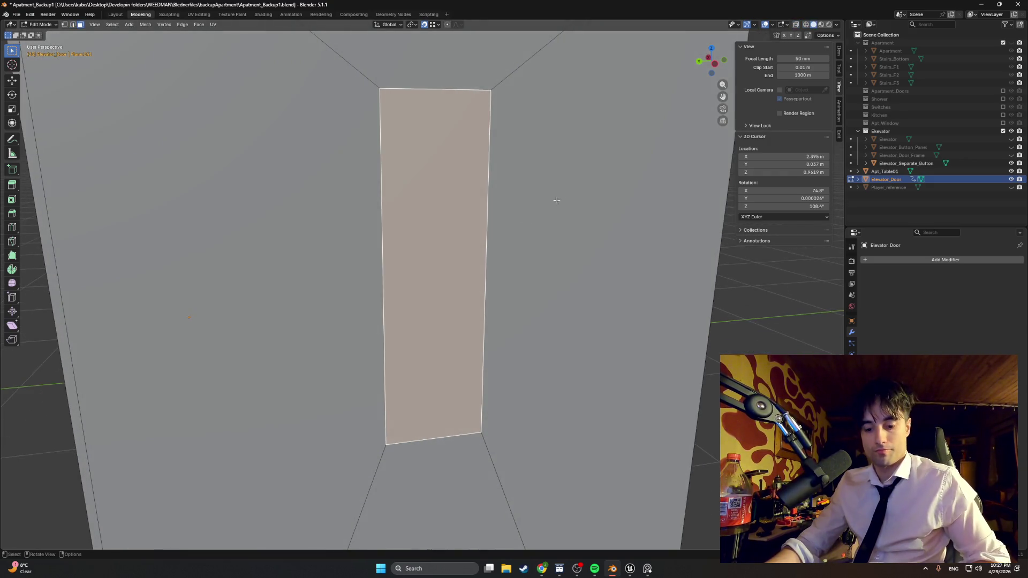
key(i)
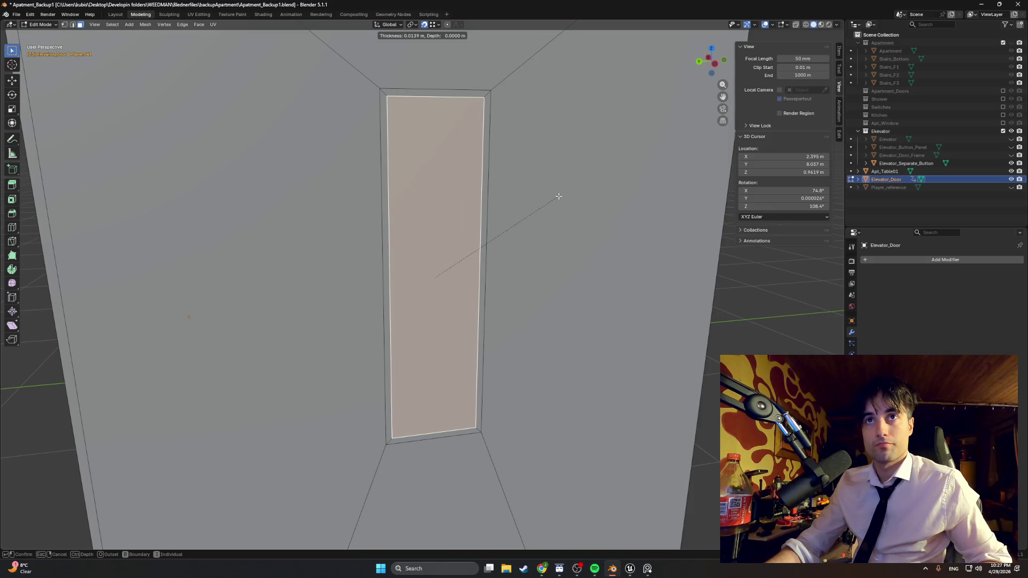
click(558, 197)
Extrude the inner door panel and delete the front door face to expose the recess
key(e)
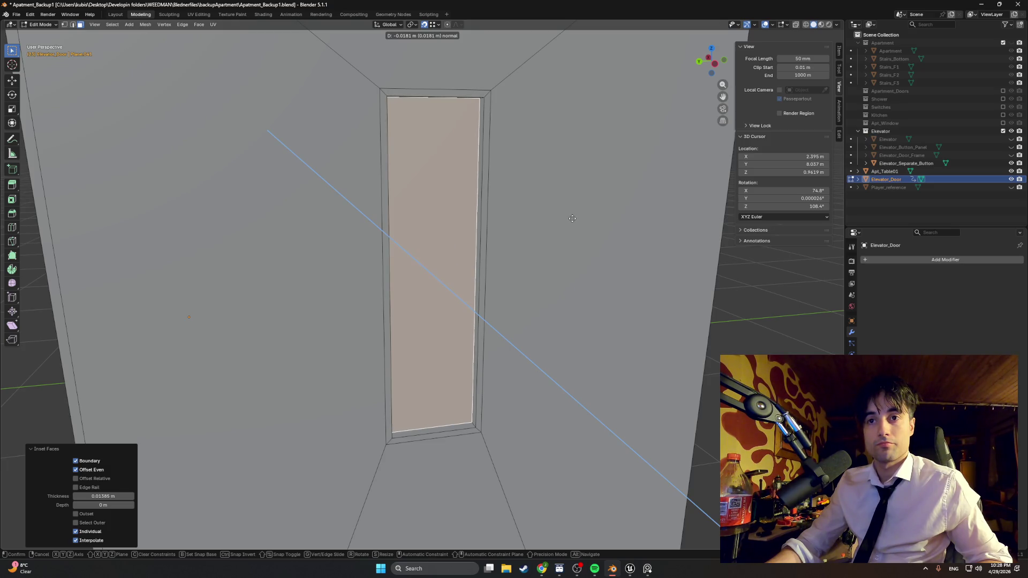
click(559, 220)
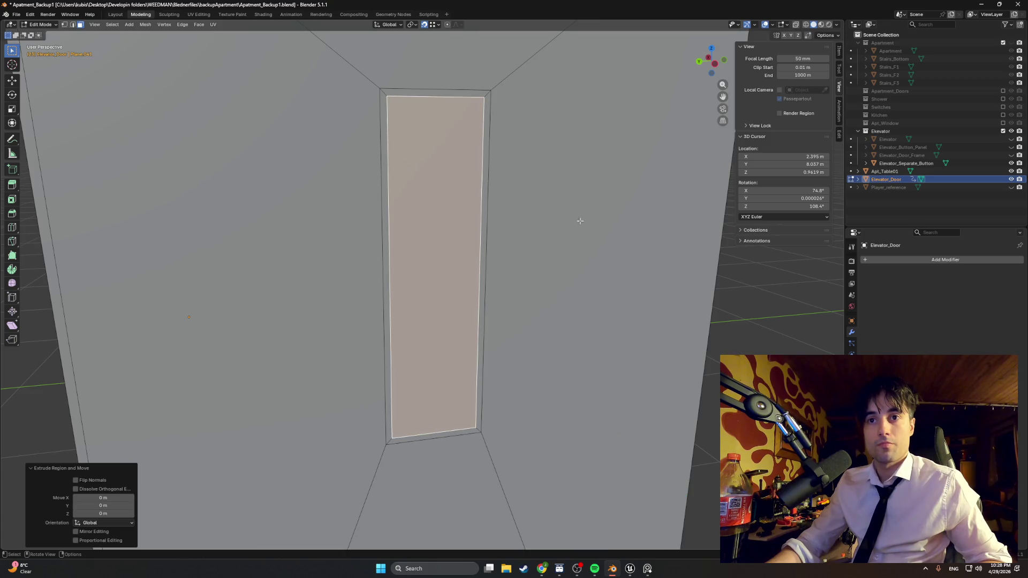
scroll(560, 220, up, 5)
mouse_move(559, 220)
middle_down()
mouse_move(700, 216)
mouse_move(459, 222)
mouse_move(502, 241)
mouse_move(579, 248)
mouse_move(542, 394)
mouse_move(493, 385)
middle_up()
key(x)
click(534, 223)
click(464, 238)
Select the door's full edge loop and move it along X to form a new rim
key(2)
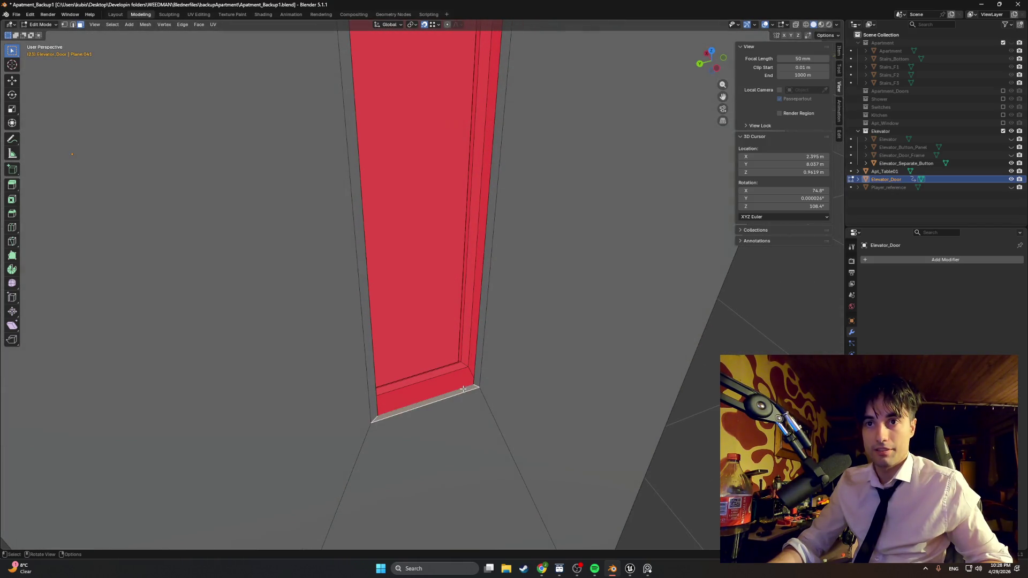
click(464, 389)
alt+click(474, 381)
mouse_move(474, 382)
middle_down()
mouse_move(482, 276)
mouse_move(535, 255)
mouse_move(592, 260)
mouse_move(546, 257)
mouse_move(583, 259)
mouse_move(539, 243)
mouse_move(490, 248)
mouse_move(516, 256)
mouse_move(497, 278)
mouse_move(489, 265)
middle_up()
key(g)
key(x)
click(587, 259)
Scale the new rim down to 0.985 in orthographic view
key(KP_5)
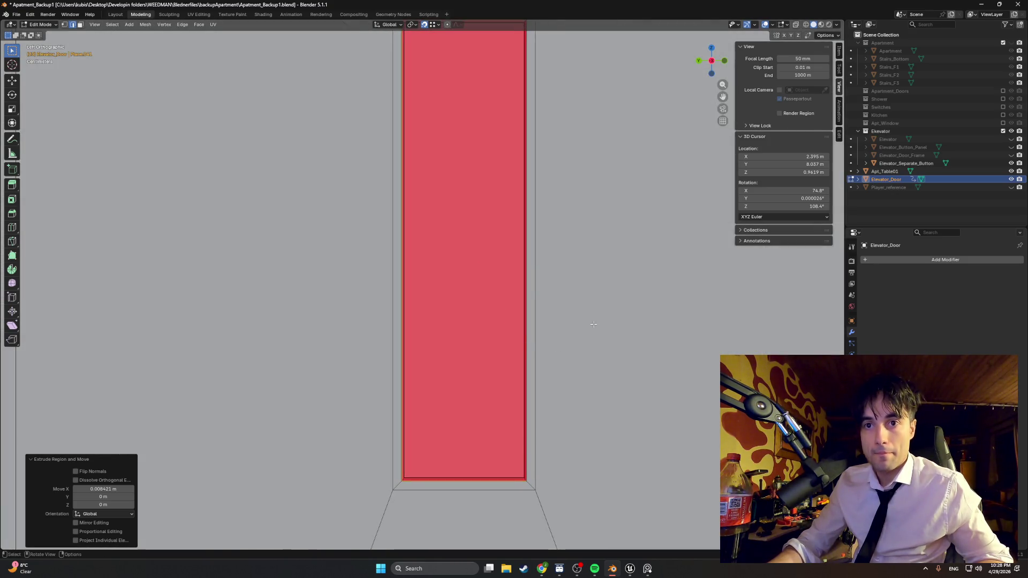
key(s)
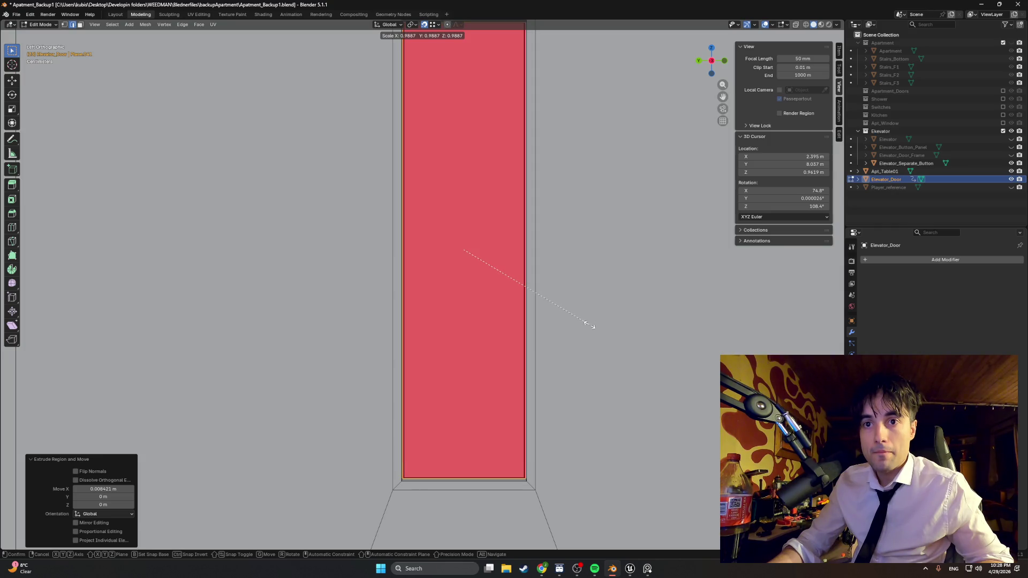
click(589, 325)
mouse_move(589, 325)
middle_down()
mouse_move(482, 268)
mouse_move(544, 250)
mouse_move(530, 287)
mouse_move(484, 284)
mouse_move(527, 284)
middle_up()
scroll(373, 272, up, 3)
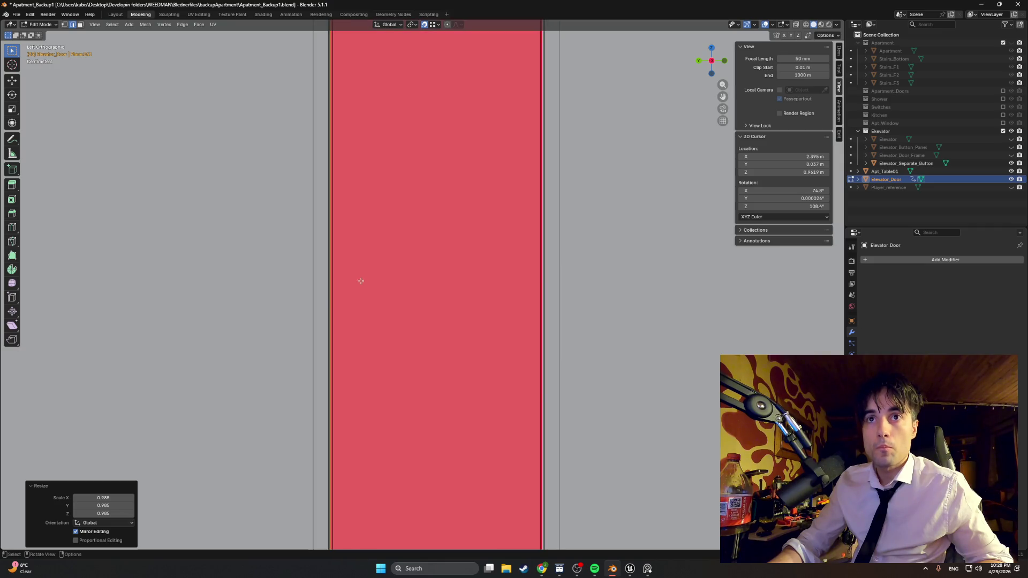
mouse_move(324, 301)
middle_down()
mouse_move(322, 309)
mouse_move(389, 316)
middle_up()
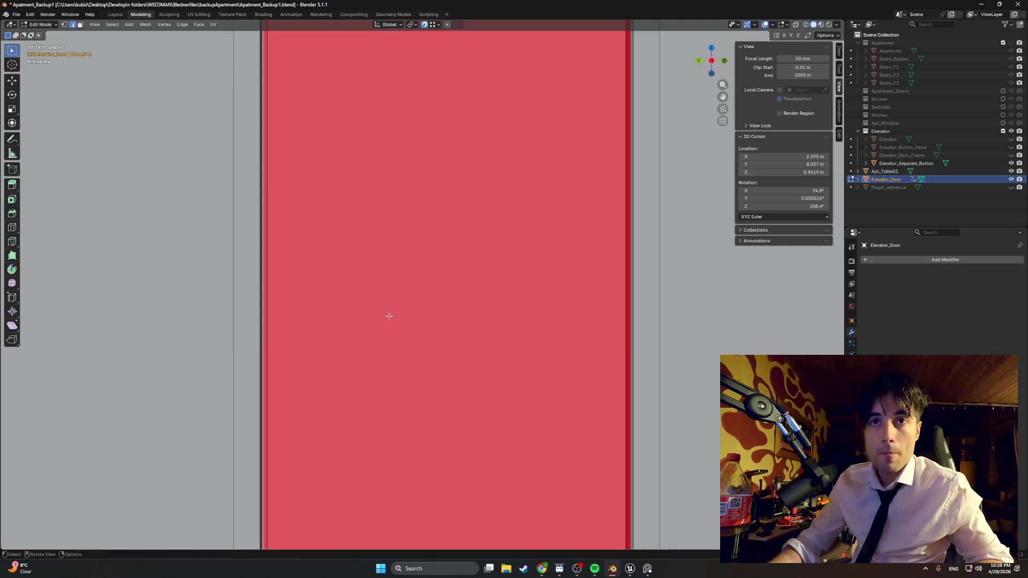
Nudge the selected door edges along Y, ending 0.001338 m off
key(g)
key(y)
click(267, 309)
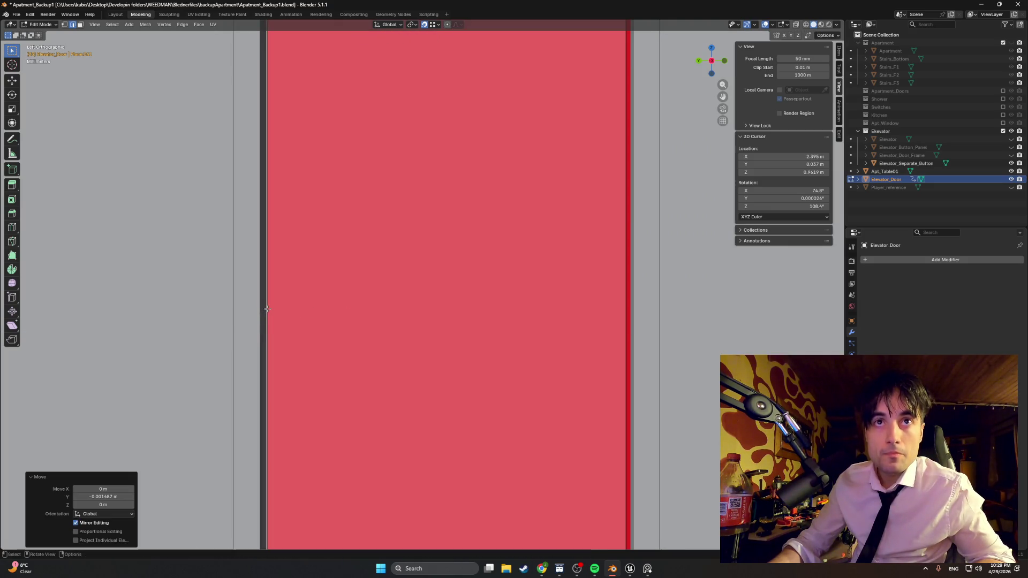
middle_drag(603, 315, 555, 324)
key(g)
key(y)
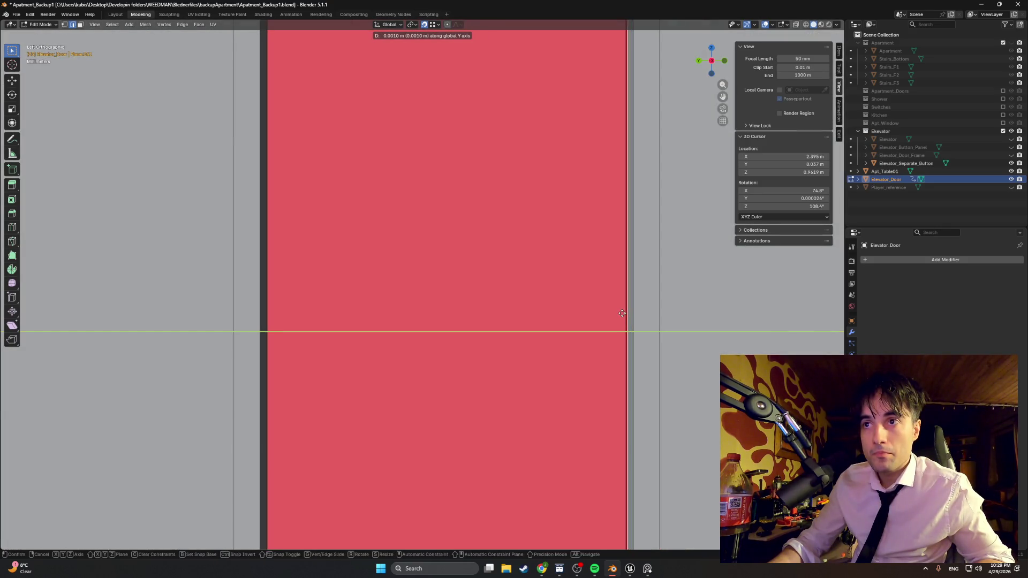
click(621, 313)
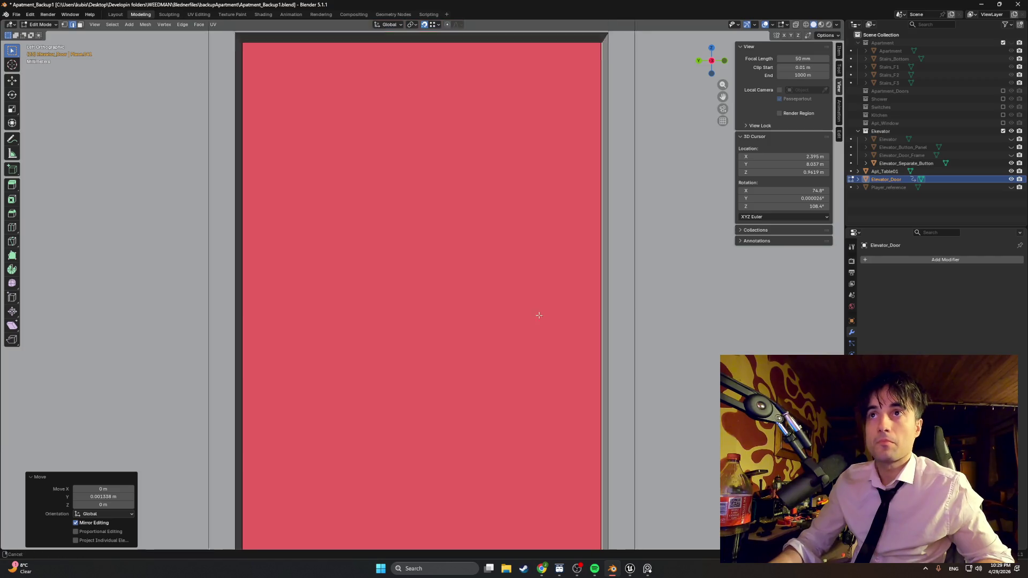
Inspect the red door face from top, back, side and below
shift+scroll(510, 197, up, 5)
mouse_move(491, 183)
middle_down()
mouse_move(504, 311)
mouse_move(523, 163)
mouse_move(528, 342)
middle_up()
scroll(495, 225, up, 5)
key(KP_7)
key(ctrl+KP_1)
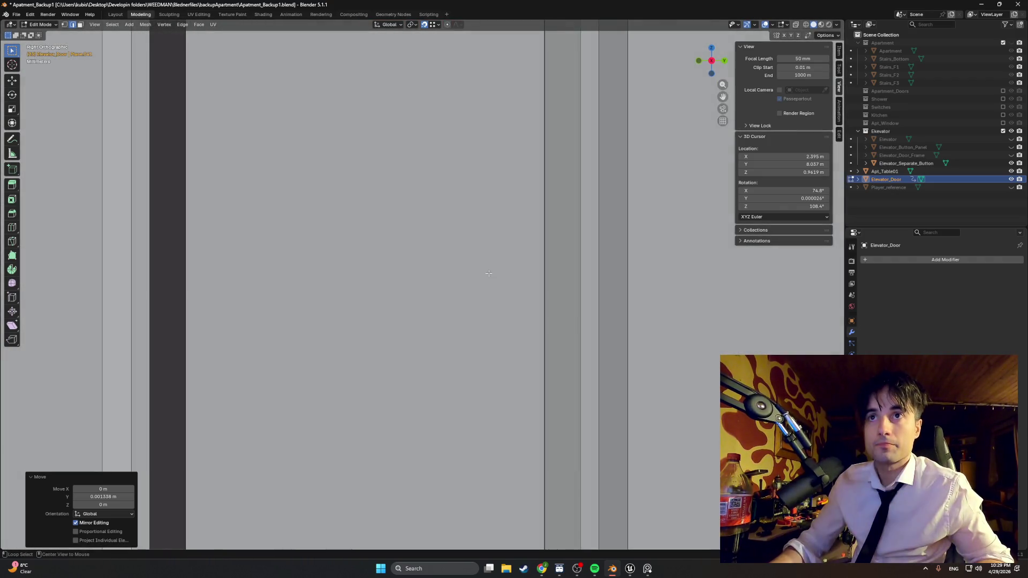
scroll(505, 321, down, 5)
scroll(505, 307, up, 8)
key(ctrl+KP_3)
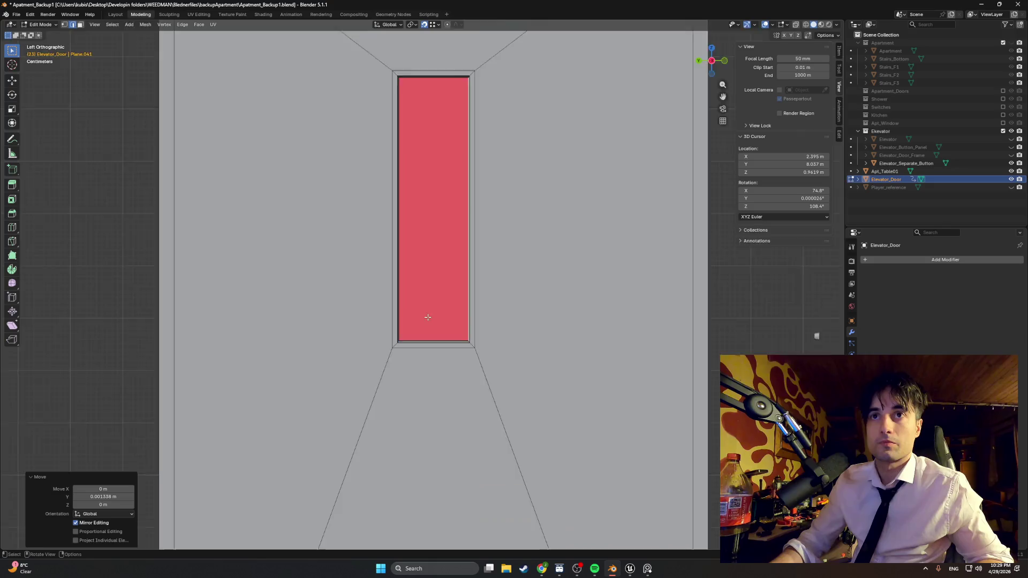
scroll(438, 384, up, 5)
scroll(388, 336, up, 2)
mouse_move(388, 335)
middle_down()
mouse_move(523, 280)
mouse_move(495, 273)
middle_up()
Cancel the pending move and test-select the recess's bottom and side strips, undoing the side strip
key(g)
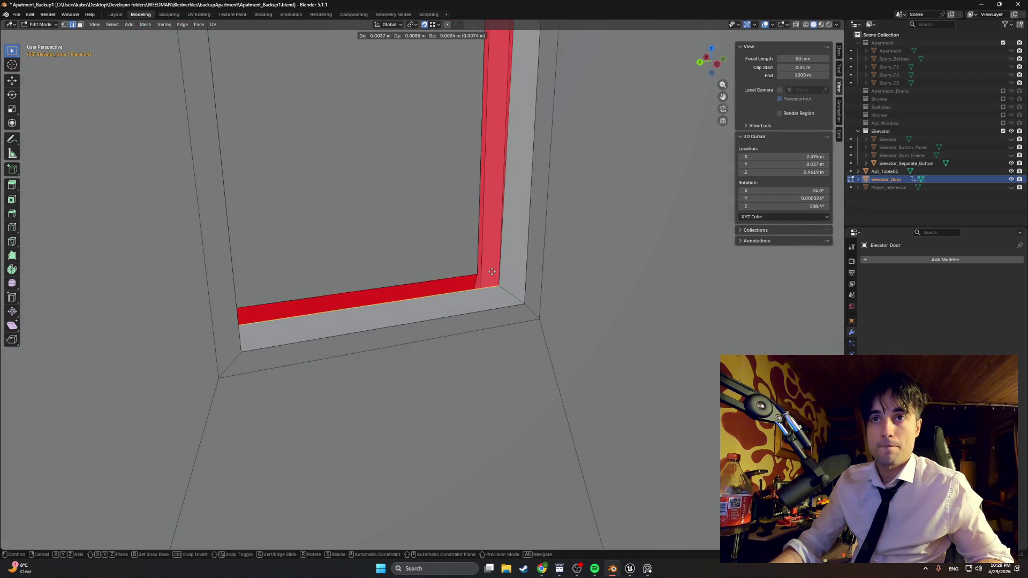
right_click(493, 273)
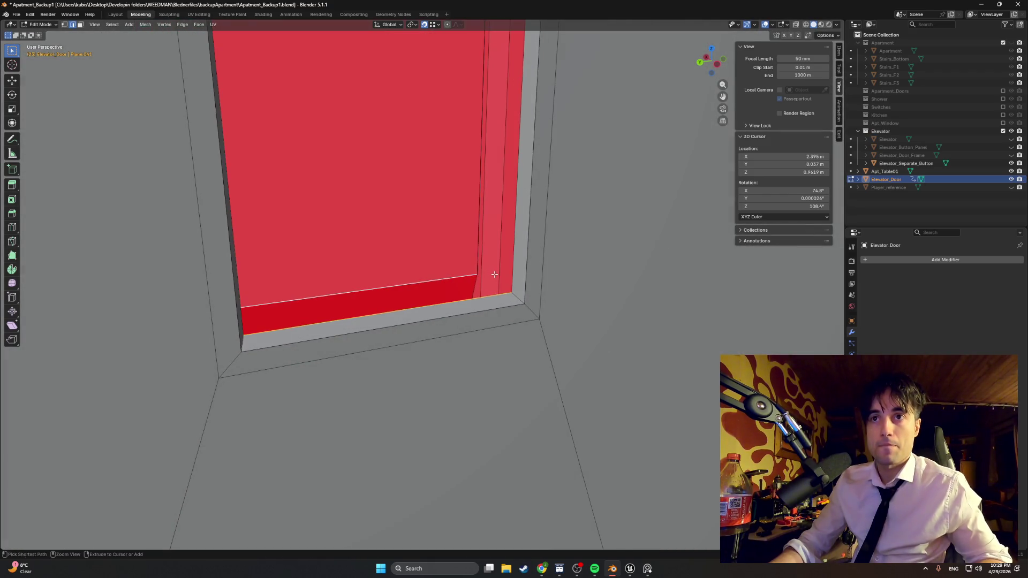
click(433, 304)
mouse_move(433, 303)
middle_down()
mouse_move(471, 291)
mouse_move(446, 319)
mouse_move(490, 331)
middle_up()
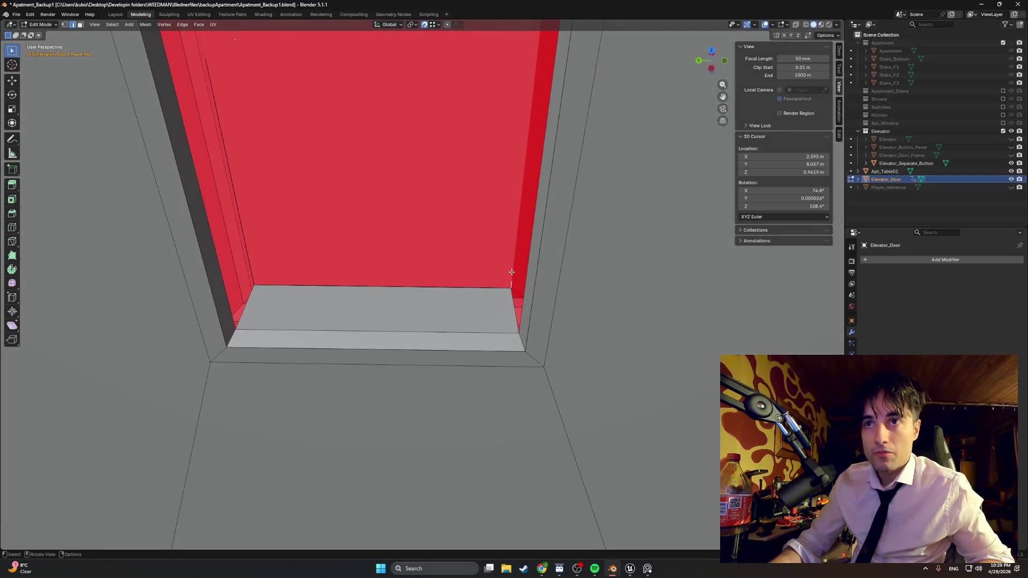
mouse_move(511, 273)
middle_down()
mouse_move(482, 271)
mouse_move(523, 267)
mouse_move(503, 272)
middle_up()
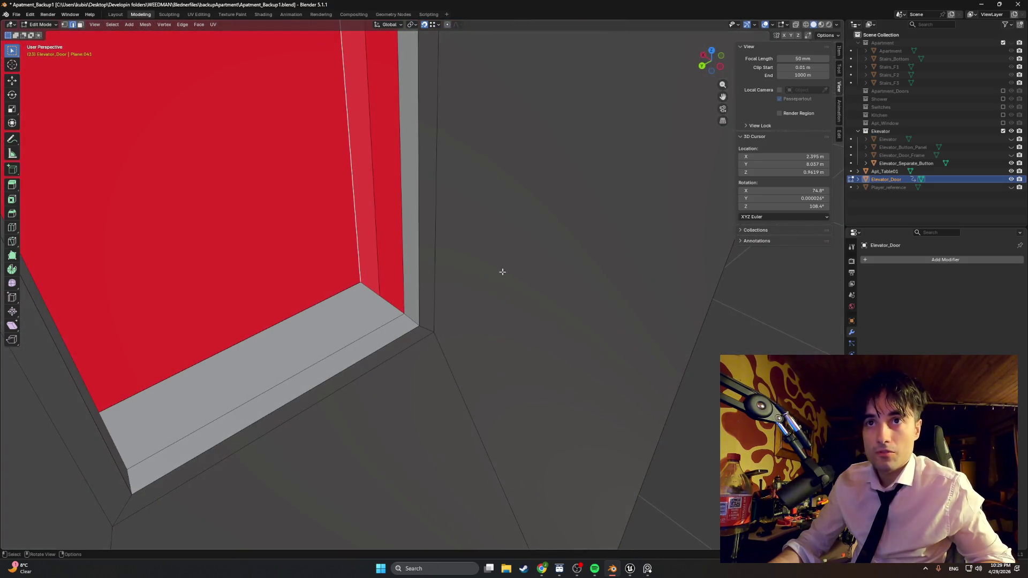
mouse_move(358, 266)
middle_down()
mouse_move(360, 278)
mouse_move(232, 277)
mouse_move(385, 243)
mouse_move(390, 259)
mouse_move(416, 222)
mouse_move(418, 241)
mouse_move(395, 269)
middle_up()
shift+click(397, 260)
key(ctrl+z)
Turn the view upright and select only the recessed inner door face
middle_drag(374, 110, 393, 267)
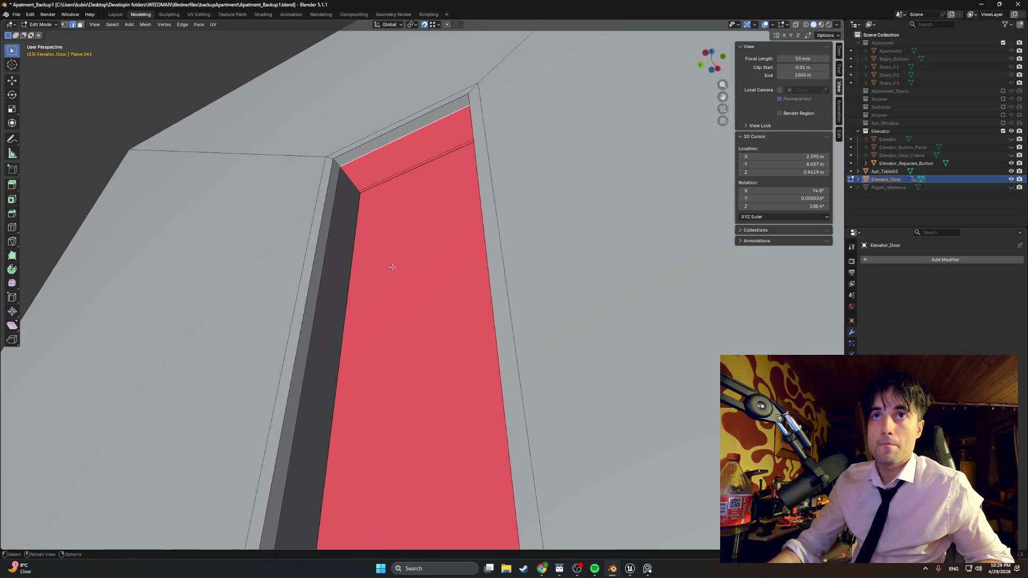
mouse_move(390, 179)
middle_down()
mouse_move(415, 202)
mouse_move(466, 191)
mouse_move(359, 197)
mouse_move(314, 326)
middle_up()
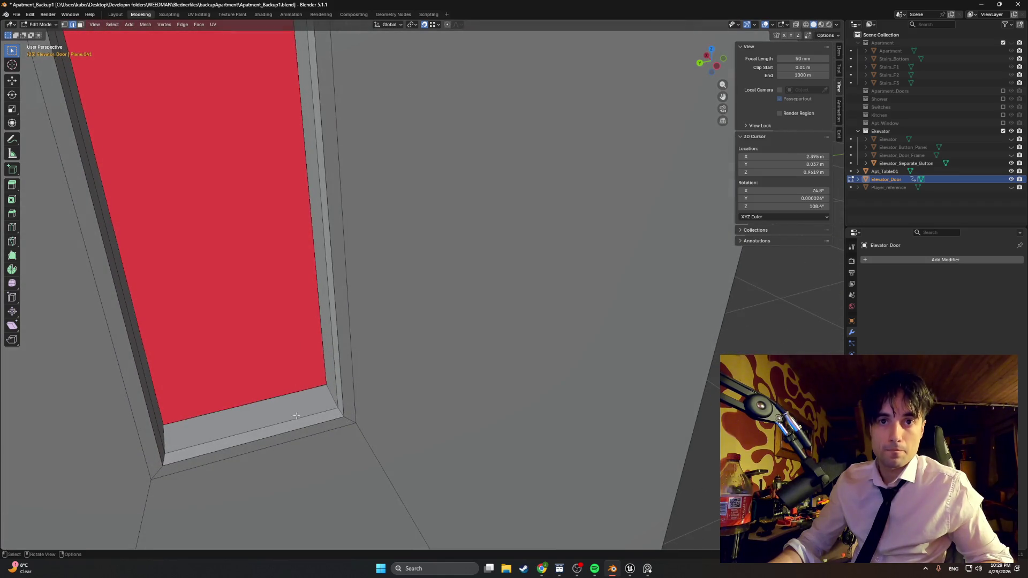
mouse_move(313, 405)
middle_down()
mouse_move(403, 363)
mouse_move(330, 394)
mouse_move(347, 384)
mouse_move(305, 371)
mouse_move(340, 356)
mouse_move(310, 360)
mouse_move(295, 339)
mouse_move(327, 348)
middle_up()
click(326, 394)
Shift the recessed door face sideways along the X axis
key(g)
key(y)
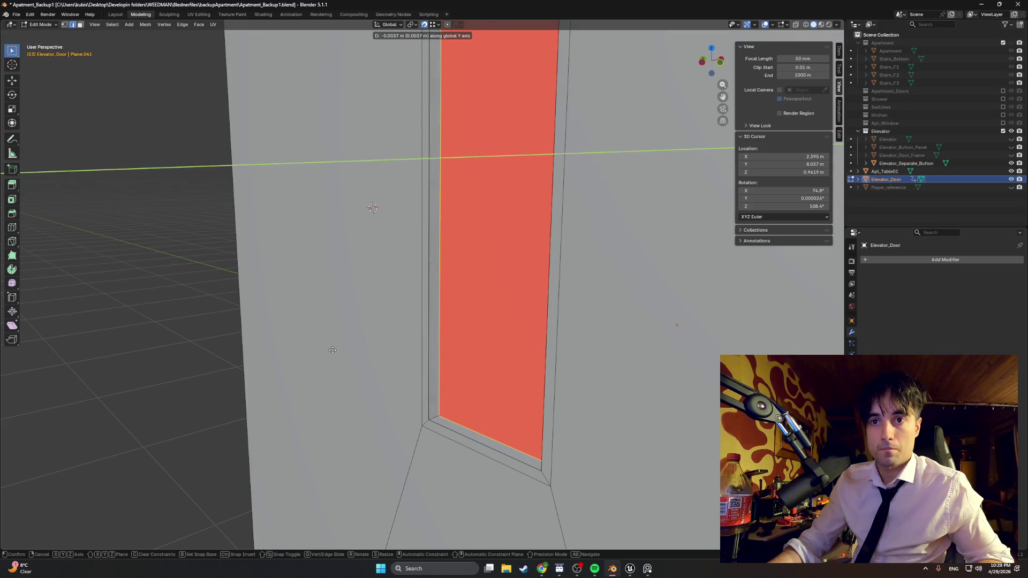
key(z)
key(y)
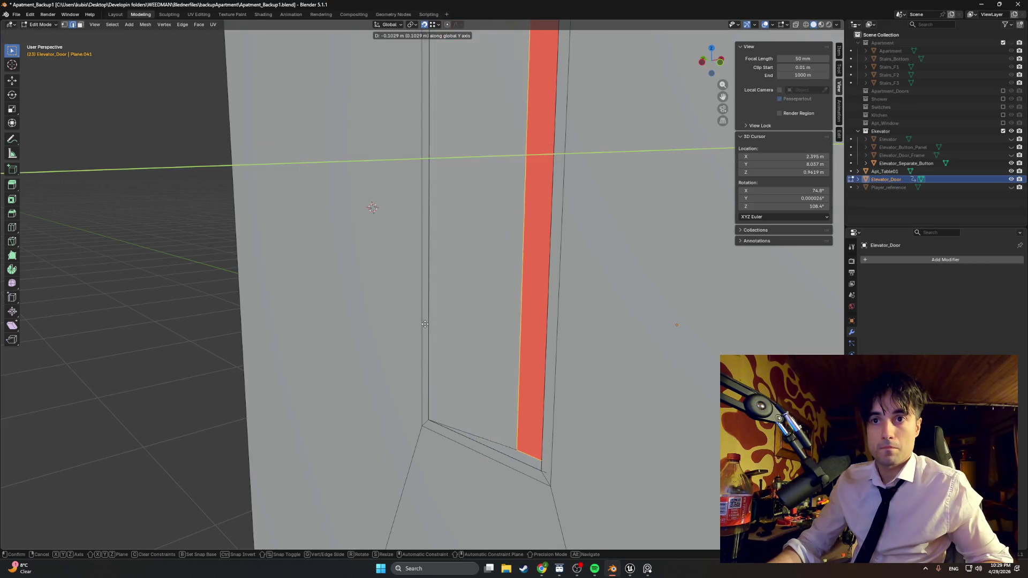
key(x)
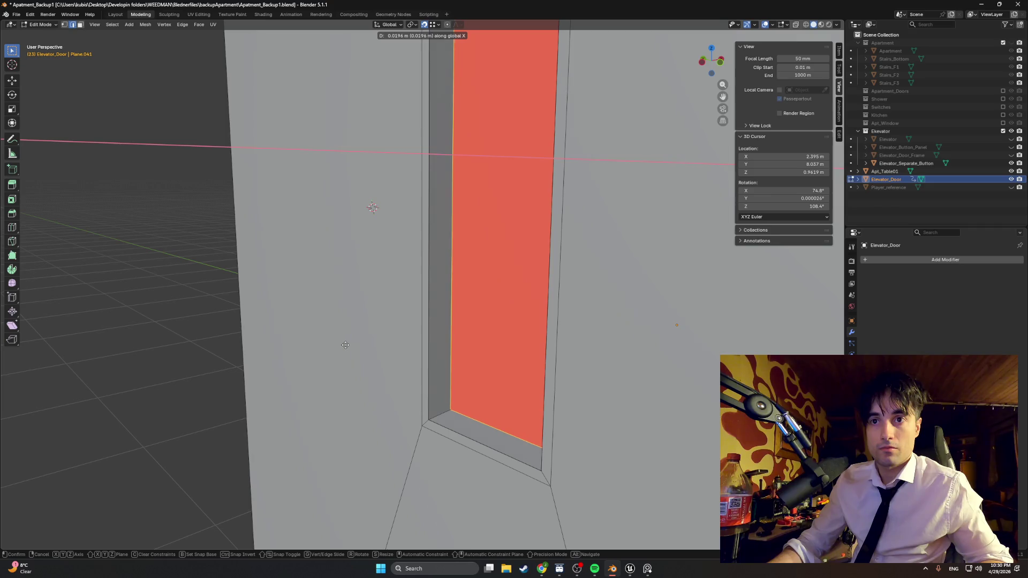
click(345, 345)
mouse_move(345, 345)
middle_down()
mouse_move(439, 268)
mouse_move(392, 288)
mouse_move(449, 284)
middle_up()
Fine-tune the face's X position with X-ray on, ending at a 0.000515 m nudge
key(g)
key(x)
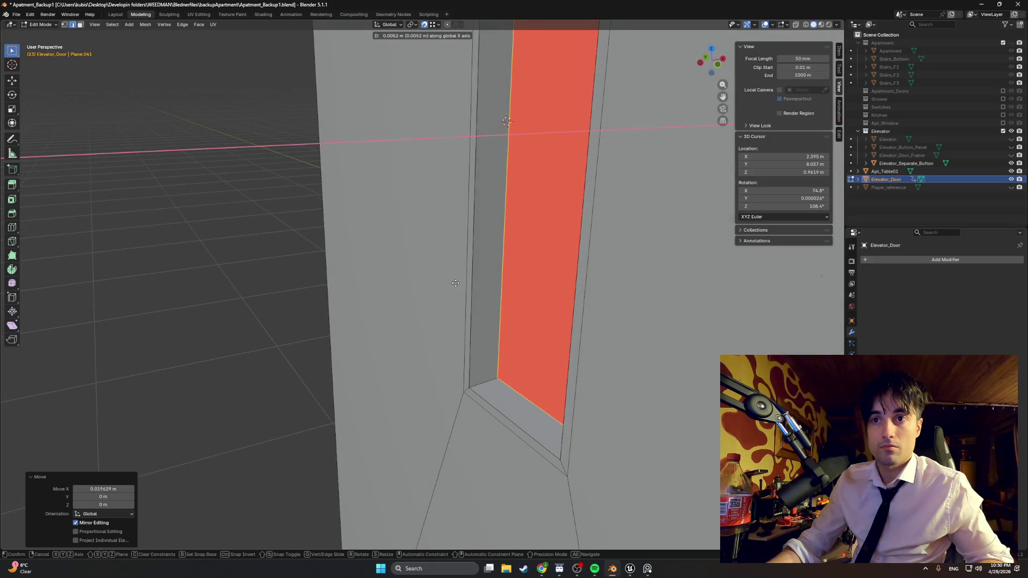
click(455, 284)
mouse_move(455, 284)
middle_down()
mouse_move(507, 287)
mouse_move(422, 287)
mouse_move(488, 274)
mouse_move(464, 268)
mouse_move(479, 278)
middle_up()
key(alt+z)
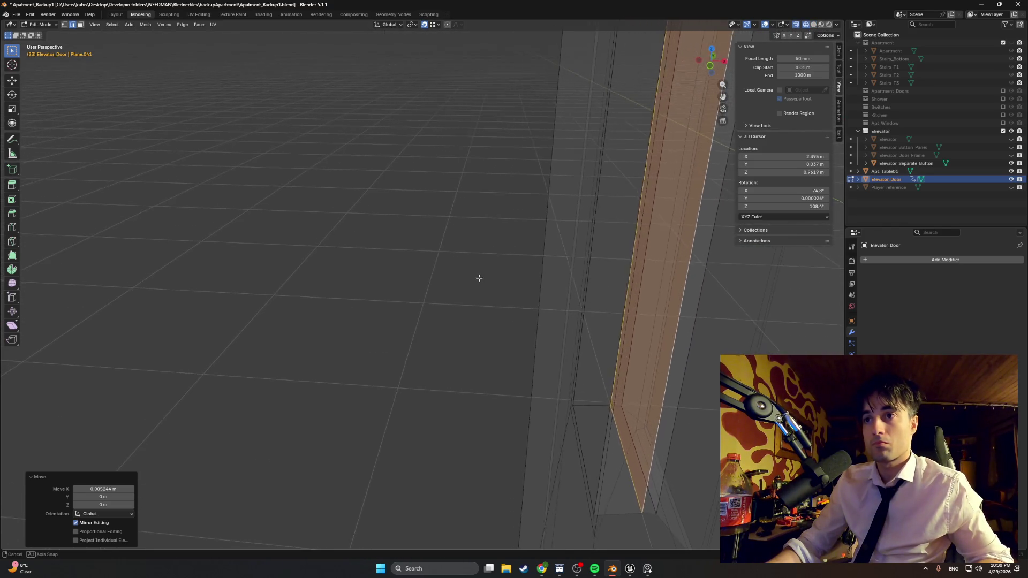
key(g)
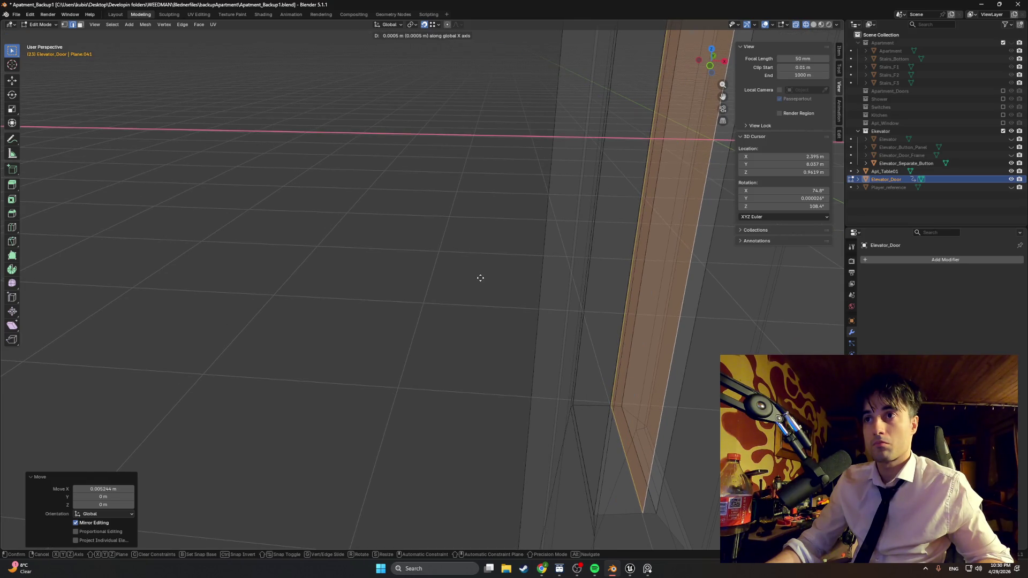
click(480, 278)
mouse_move(480, 278)
middle_down()
mouse_move(537, 284)
mouse_move(509, 282)
mouse_move(590, 266)
mouse_move(535, 280)
mouse_move(489, 275)
mouse_move(436, 247)
mouse_move(447, 256)
mouse_move(431, 230)
mouse_move(472, 195)
mouse_move(447, 273)
mouse_move(420, 288)
mouse_move(333, 286)
mouse_move(481, 272)
mouse_move(464, 271)
middle_up()
Return to solid shading and briefly check the elevator reference photo
key(shift+z)
scroll(464, 270, down, 6)
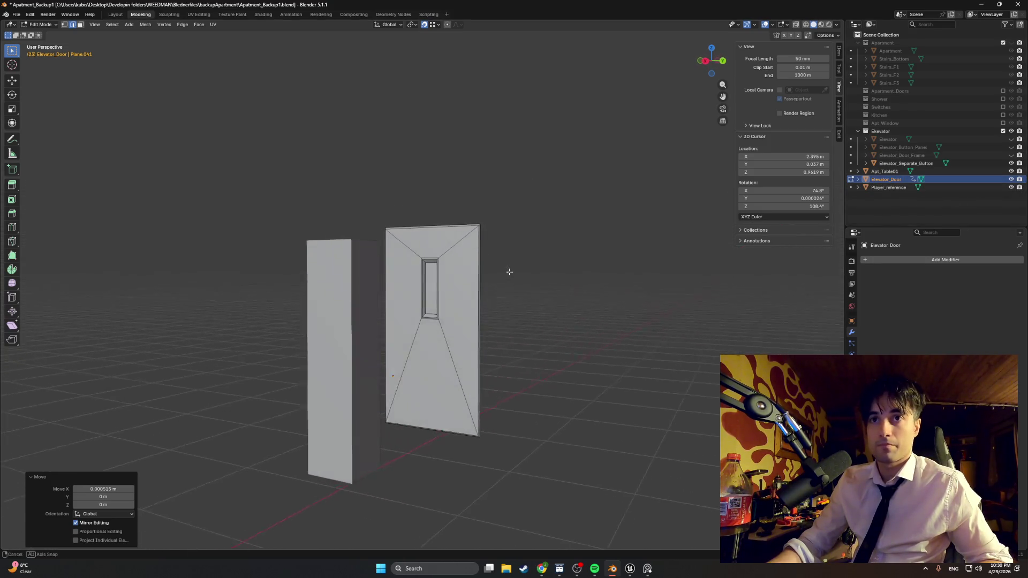
mouse_move(511, 277)
middle_down()
mouse_move(473, 268)
mouse_move(493, 261)
mouse_move(492, 272)
mouse_move(530, 280)
middle_up()
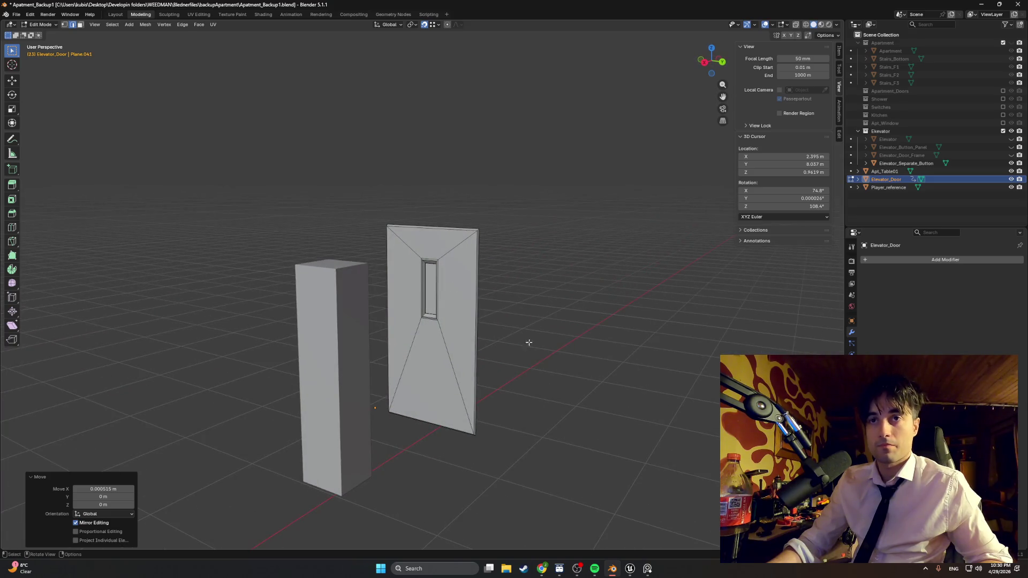
click(647, 569)
click(647, 569)
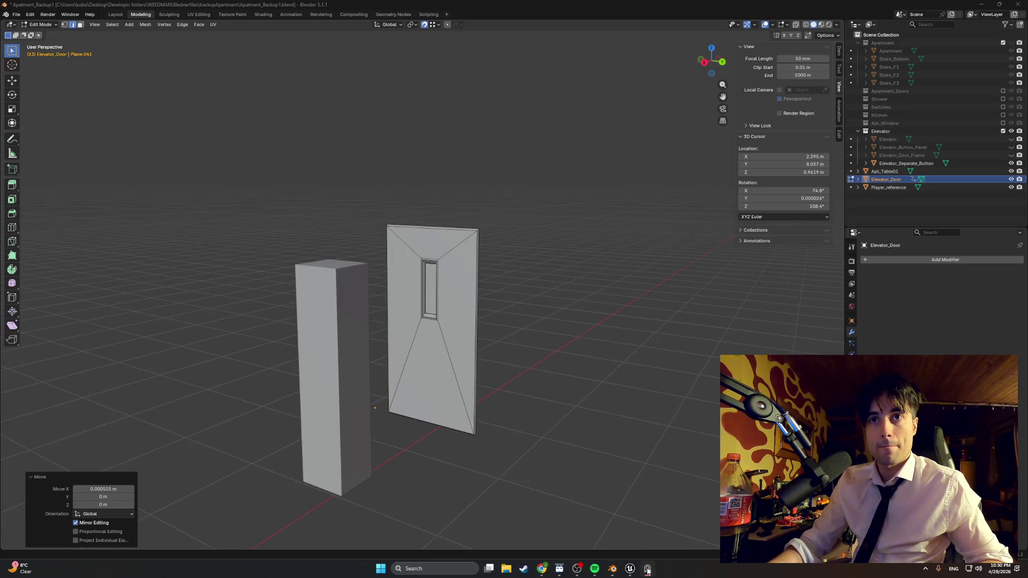
middle_drag(463, 299, 454, 337)
Select the door's left side face and save Apartment_Backup1.blend
key(3)
click(370, 334)
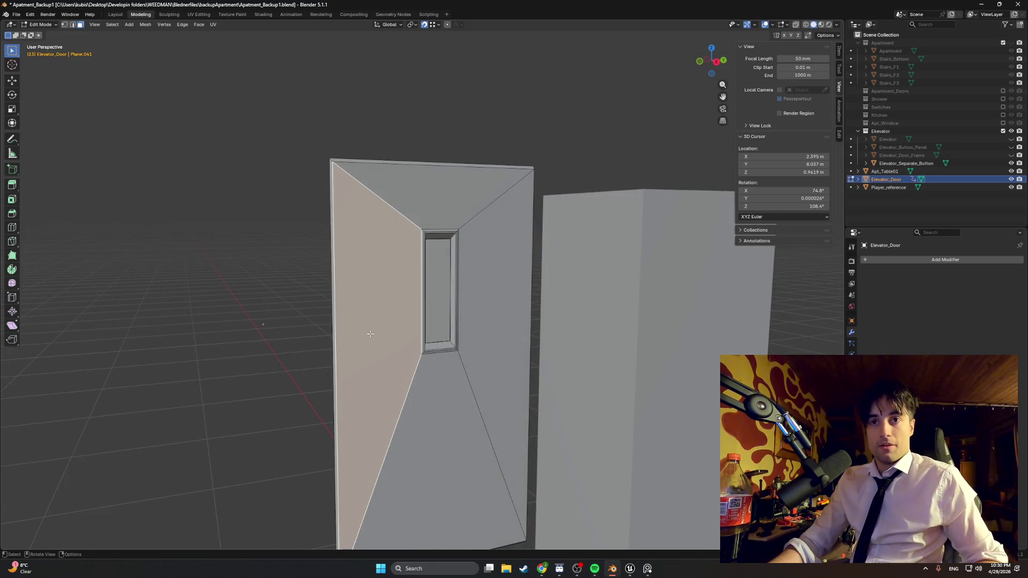
key(ctrl+s)
Start insetting the left side face, currently at 0.1571 m thickness
middle_drag(370, 334, 372, 330)
shift+middle_drag(378, 329, 365, 286)
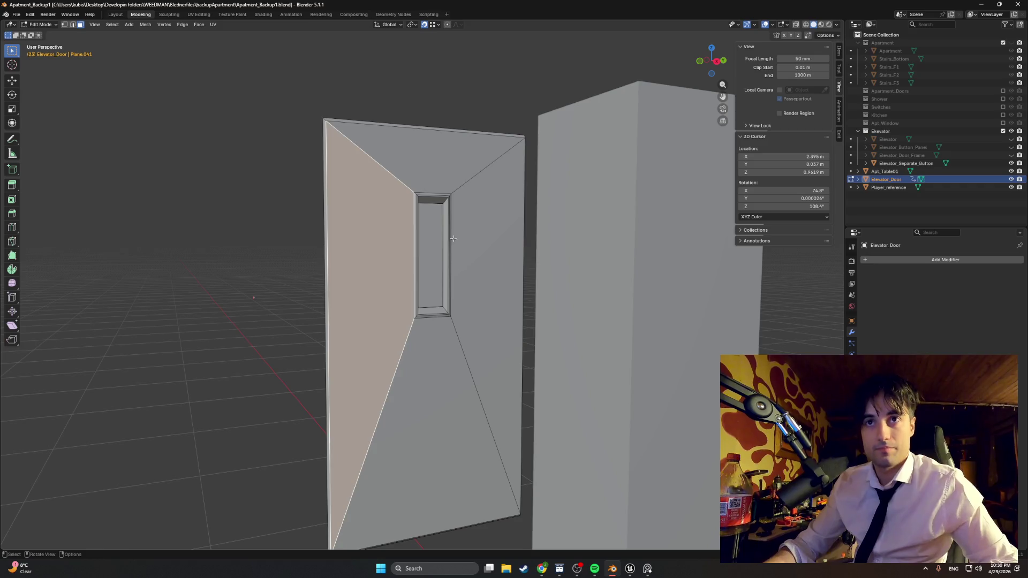
key(i)
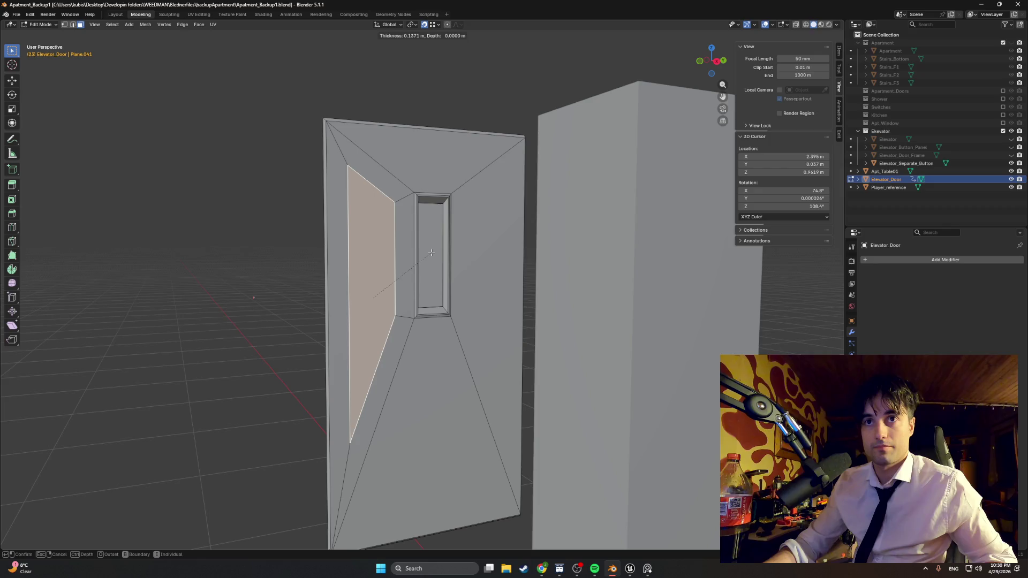
Confirm the inset and lower its top-left vertex along Z
click(431, 252)
scroll(343, 184, up, 3)
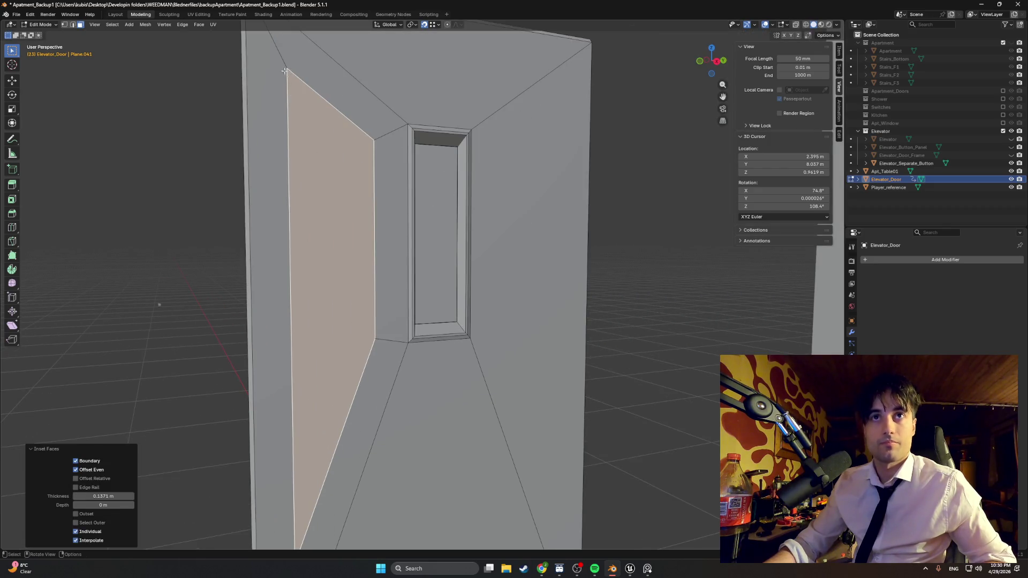
key(1)
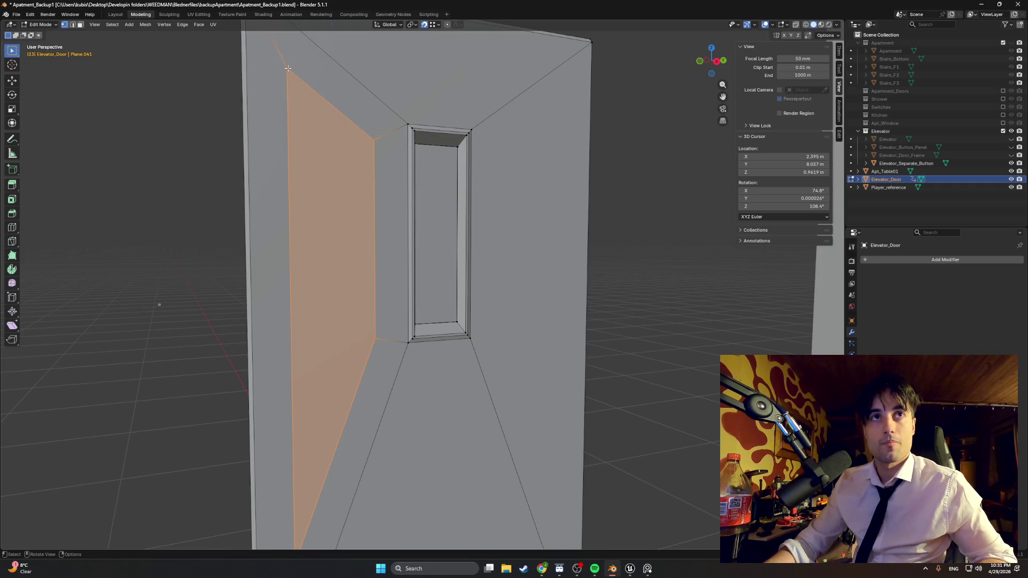
click(287, 69)
key(g)
key(z)
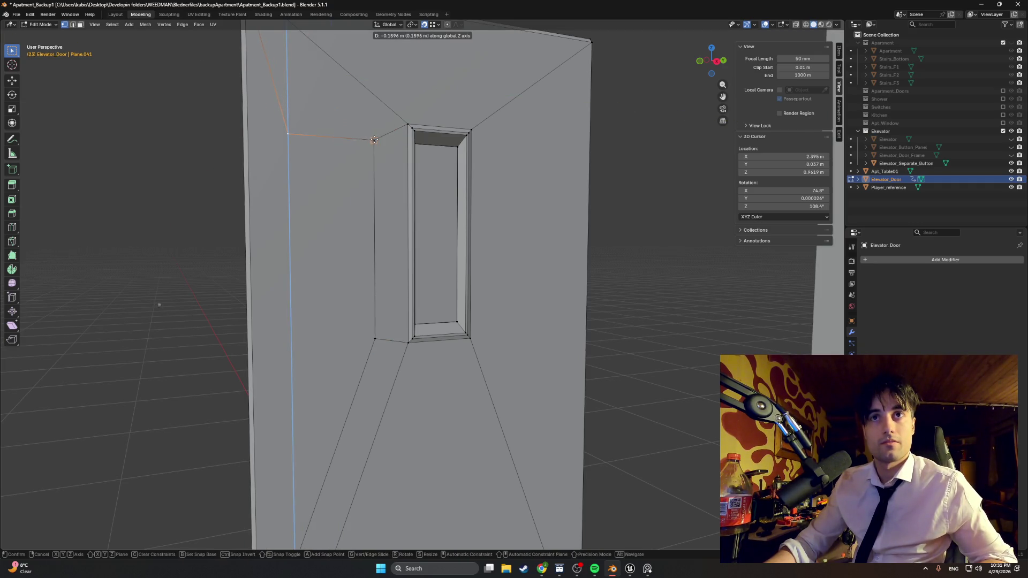
click(374, 140)
Raise another inset vertex along Z and select the inset's inner face
middle_drag(324, 310, 317, 474)
key(g)
key(z)
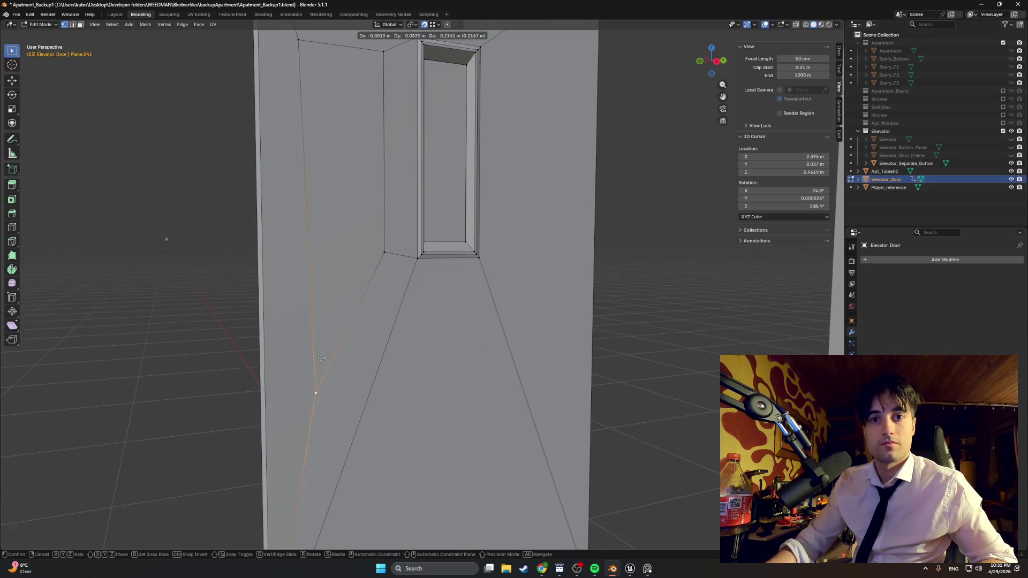
click(299, 310)
middle_drag(300, 310, 351, 331)
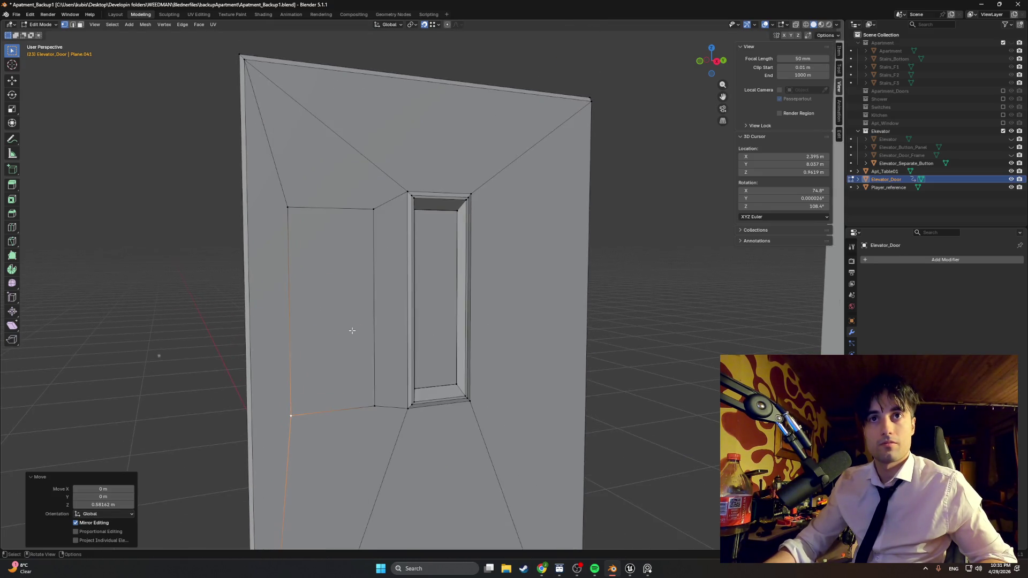
key(3)
click(344, 291)
Shrink the inset face to 0.46 of its size
key(s)
click(384, 281)
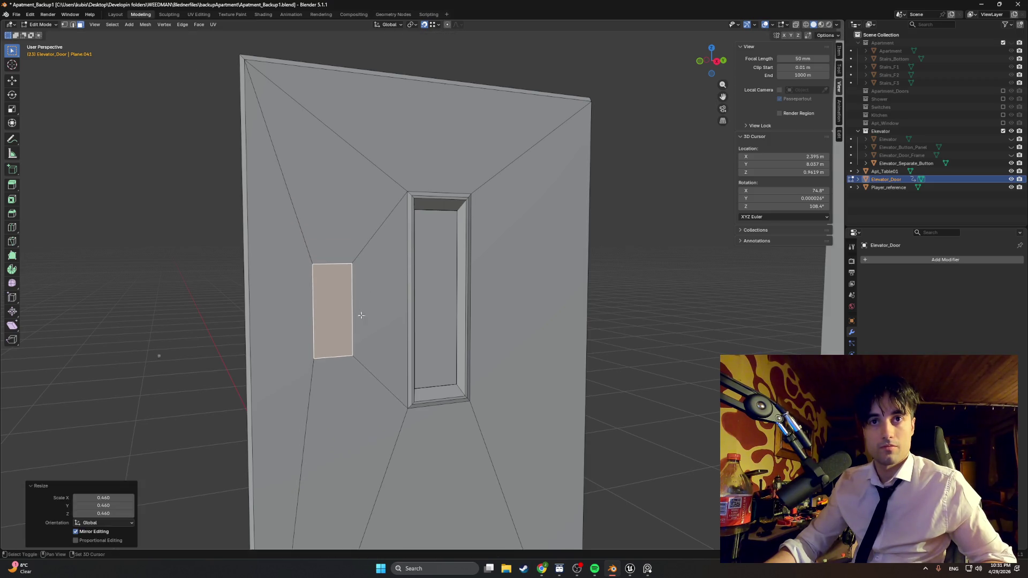
middle_drag(383, 281, 428, 230)
Lower the small handle face along the Z axis
key(g)
key(x)
key(x)
key(x)
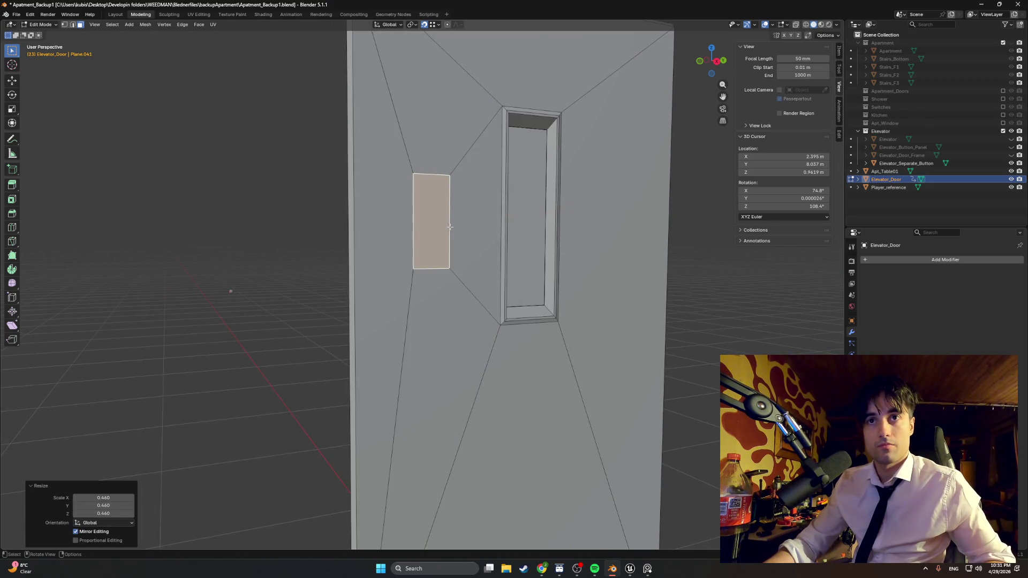
key(x)
key(x)
key(x)
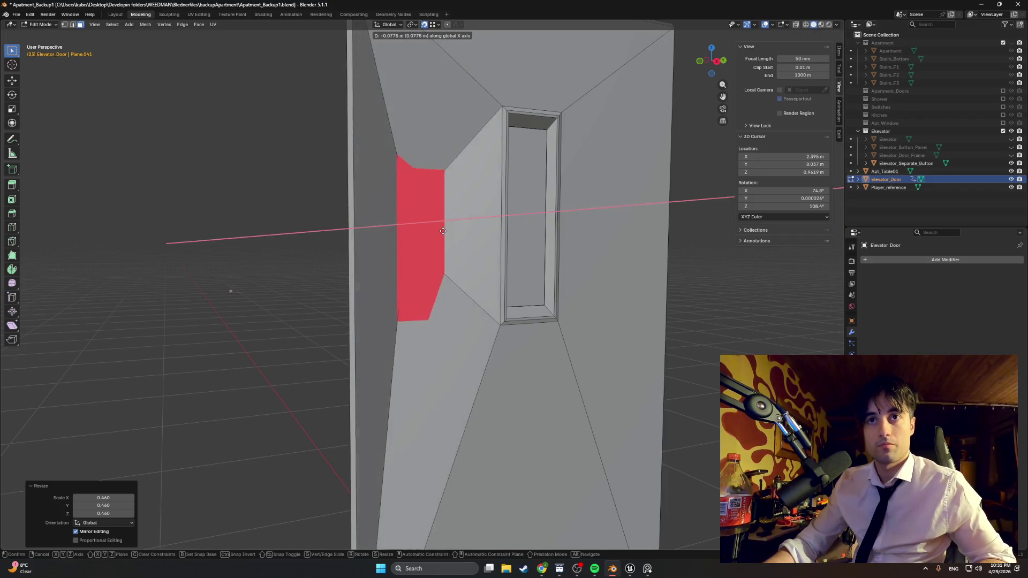
key(Escape)
key(g)
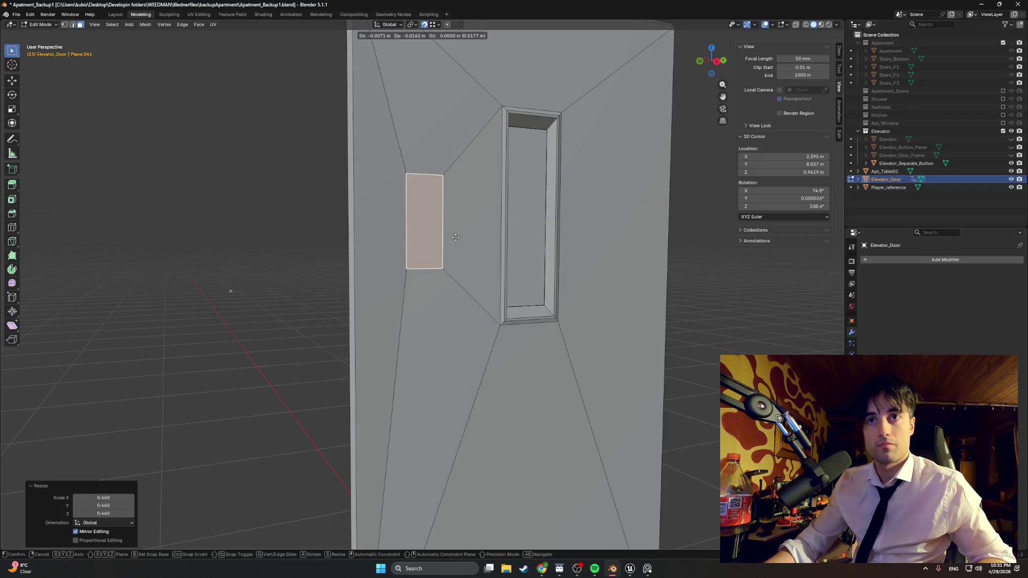
key(x)
key(z)
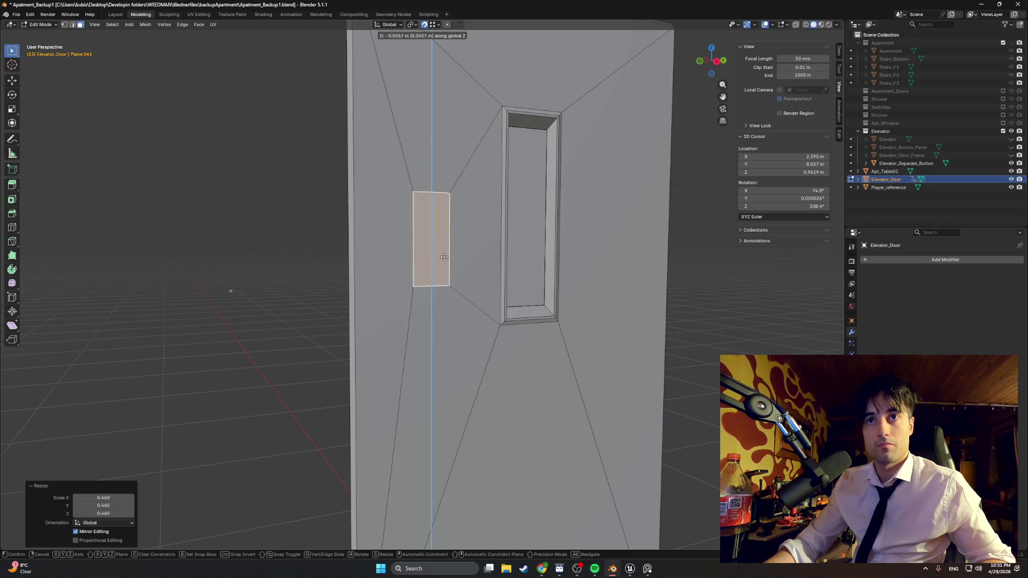
click(447, 320)
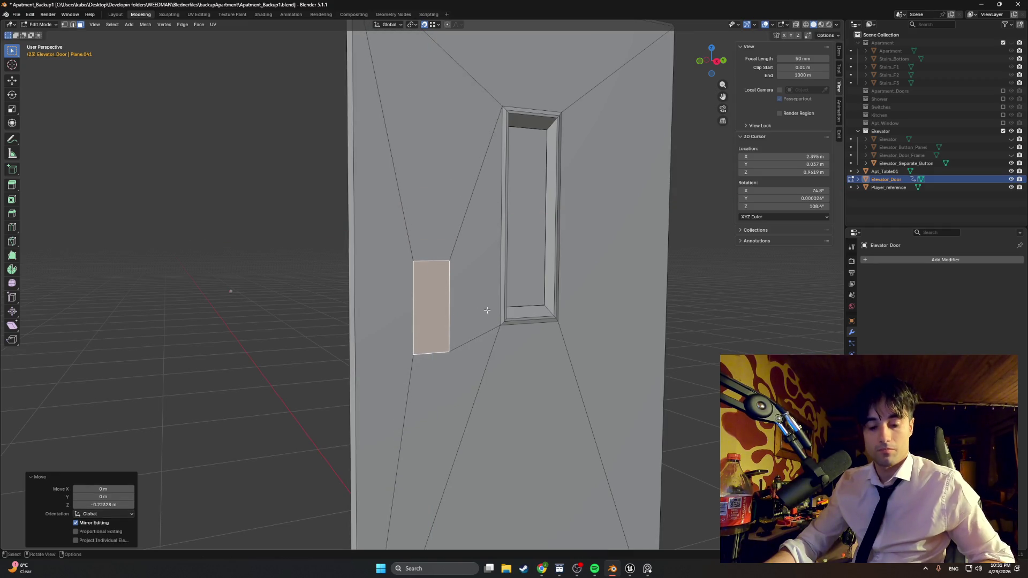
Shift the handle face -0.050581 m sideways along Y
key(g)
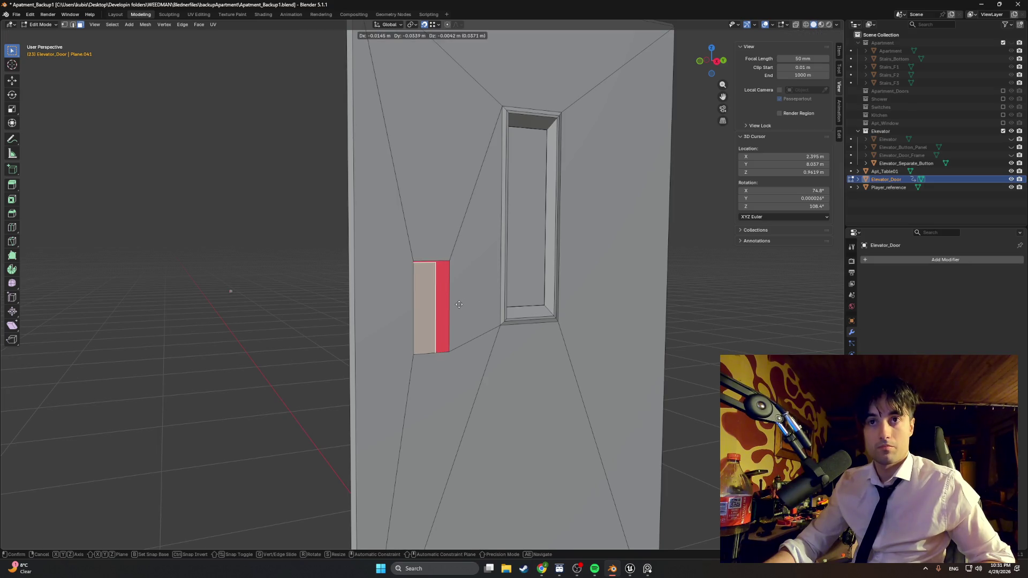
key(Escape)
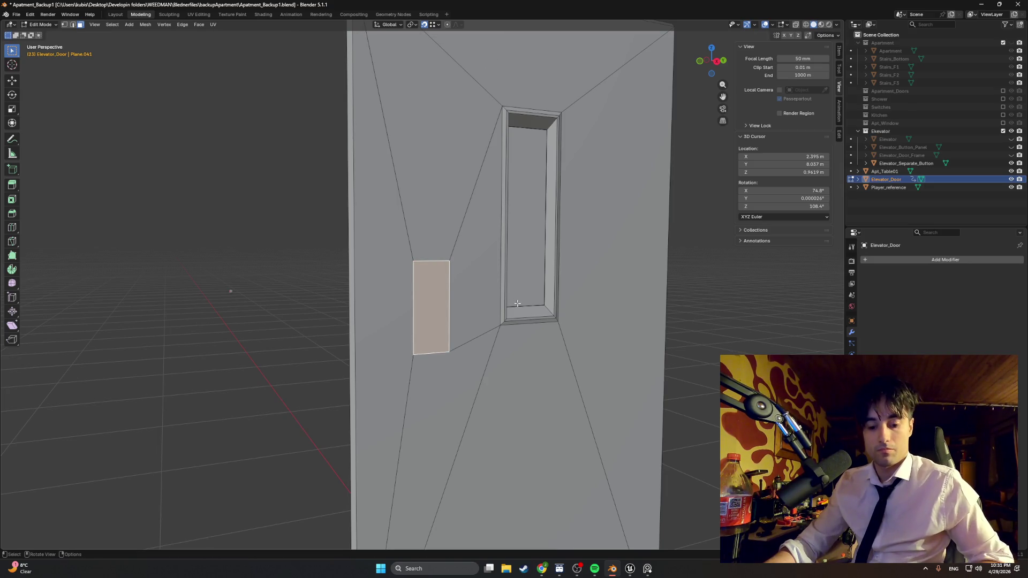
key(g)
key(y)
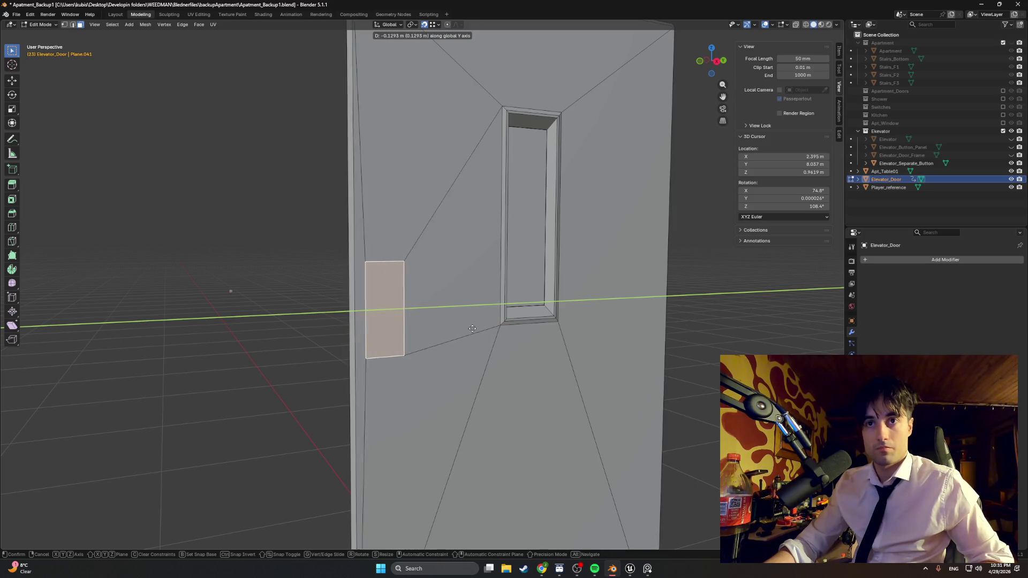
click(503, 326)
mouse_move(503, 327)
middle_down()
mouse_move(482, 316)
mouse_move(505, 327)
middle_up()
Scale the handle face down uniformly to 0.882
key(s)
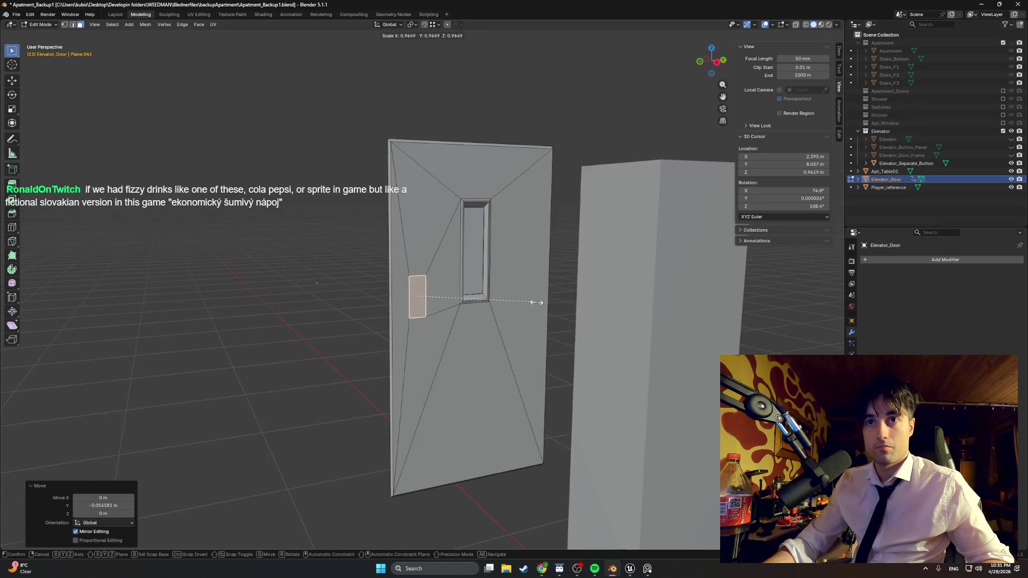
click(525, 310)
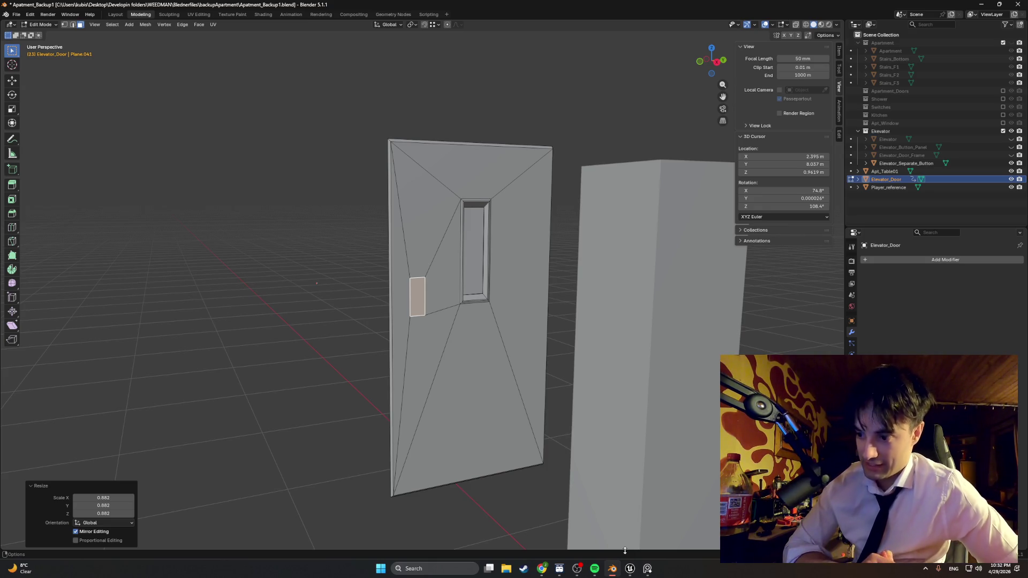
Replace the panelak vytah image search with a Google Images search for 'kofola'
click(550, 574)
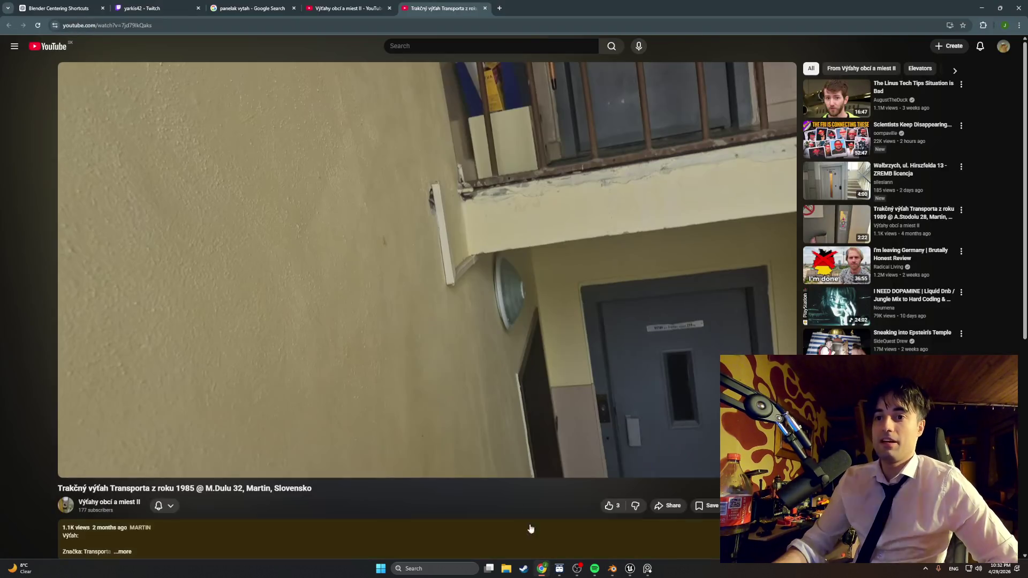
click(252, 8)
triple_click(270, 52)
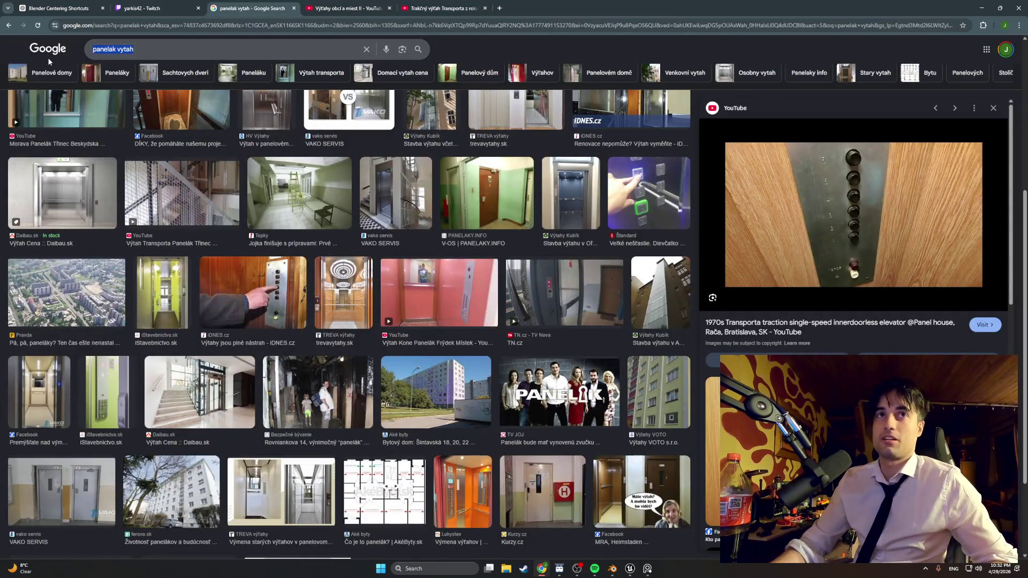
text(kofola)
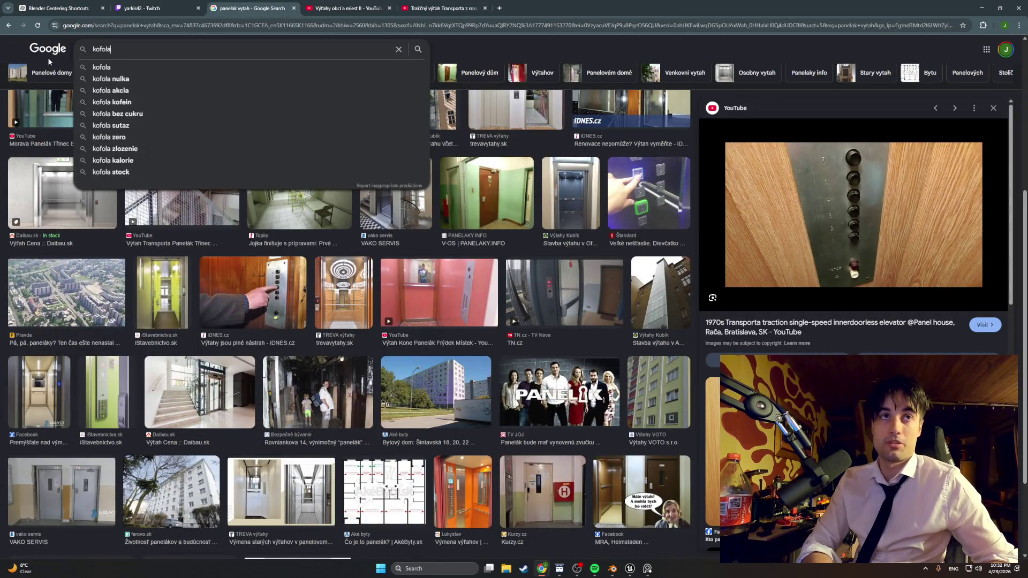
key(Return)
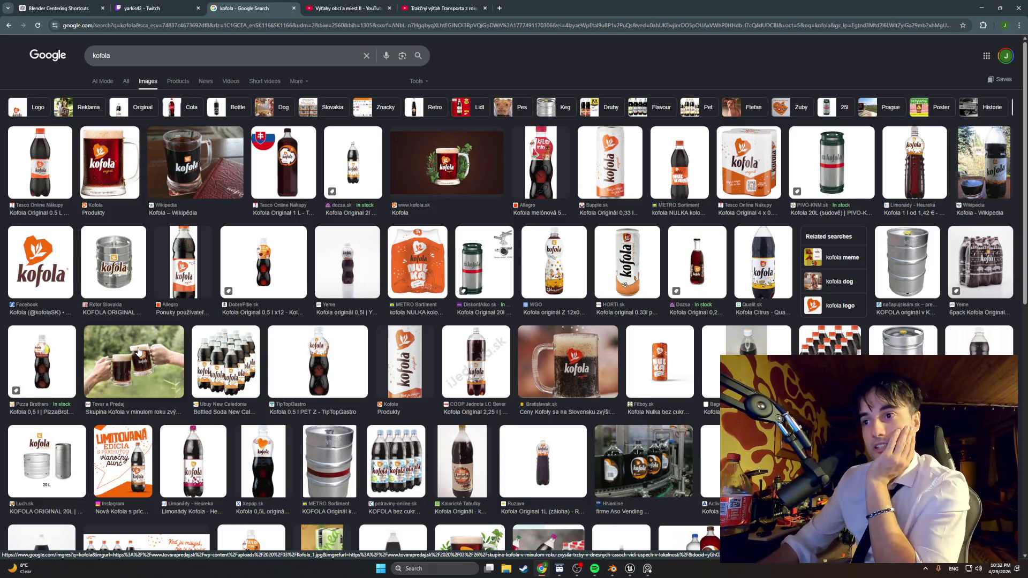
Browse the kofola image results, then select the query in the search box
scroll(649, 358, down, 2)
scroll(649, 357, down, 2)
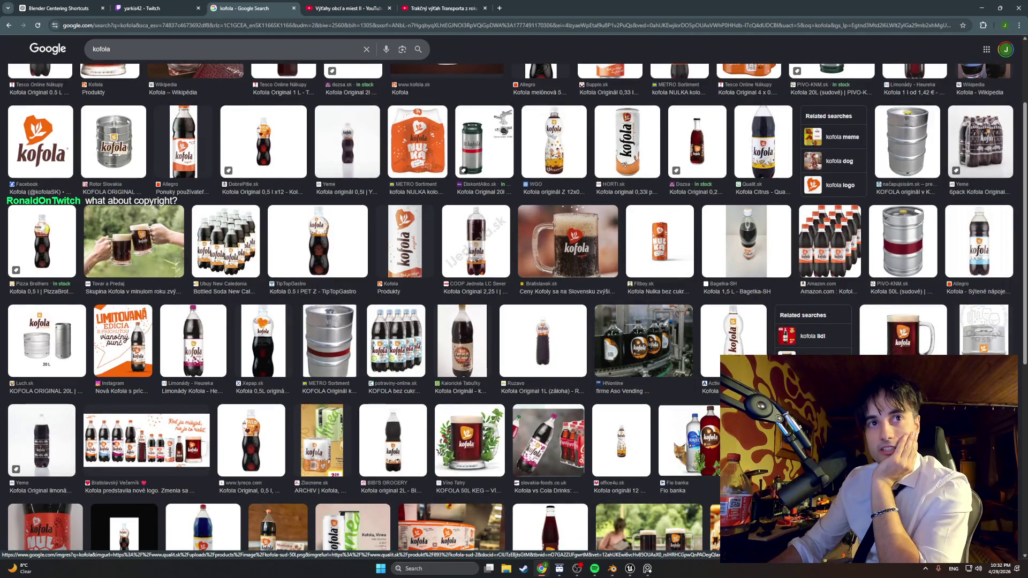
scroll(649, 357, down, 3)
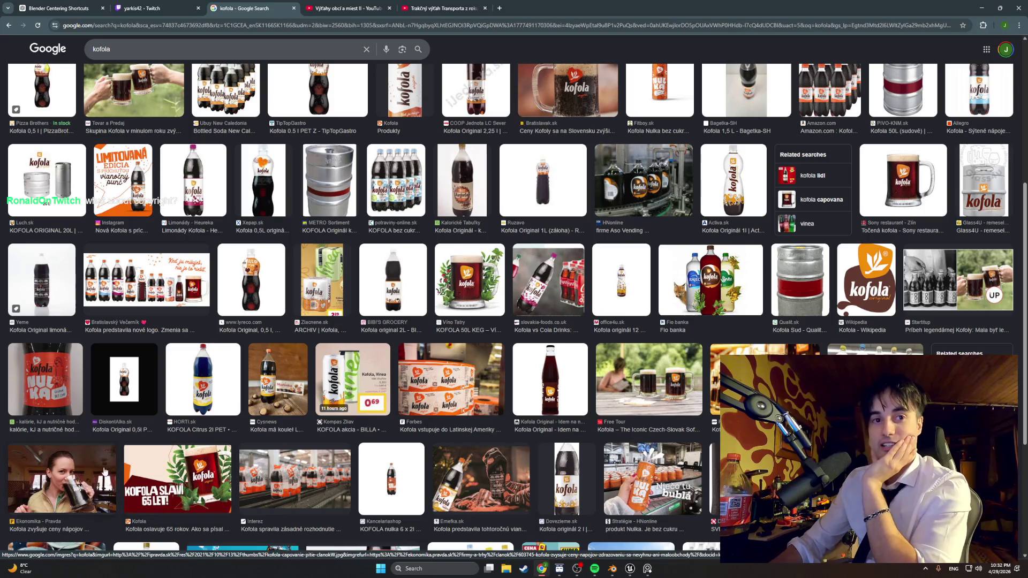
scroll(691, 418, down, 2)
scroll(690, 419, down, 1)
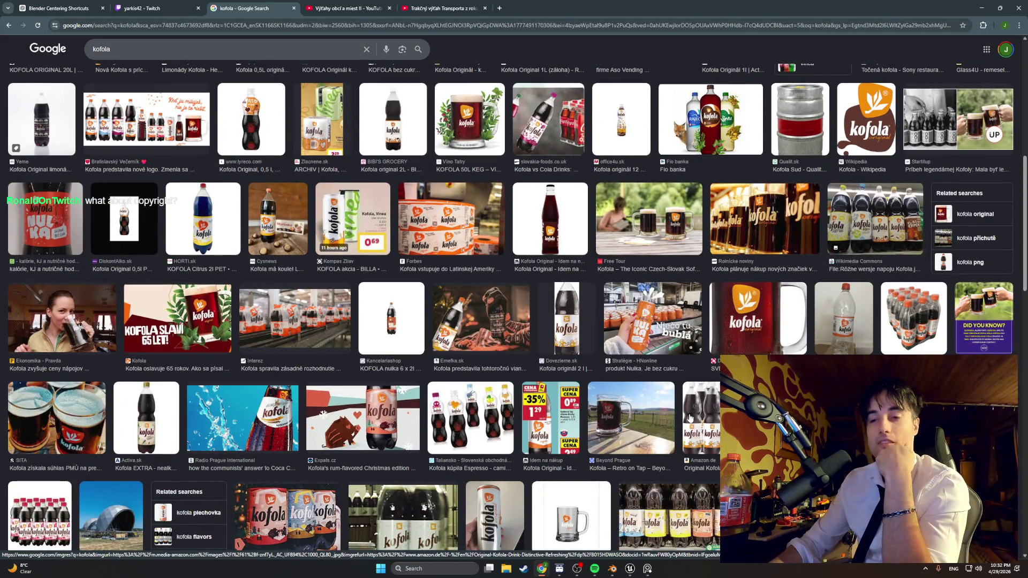
scroll(691, 418, up, 8)
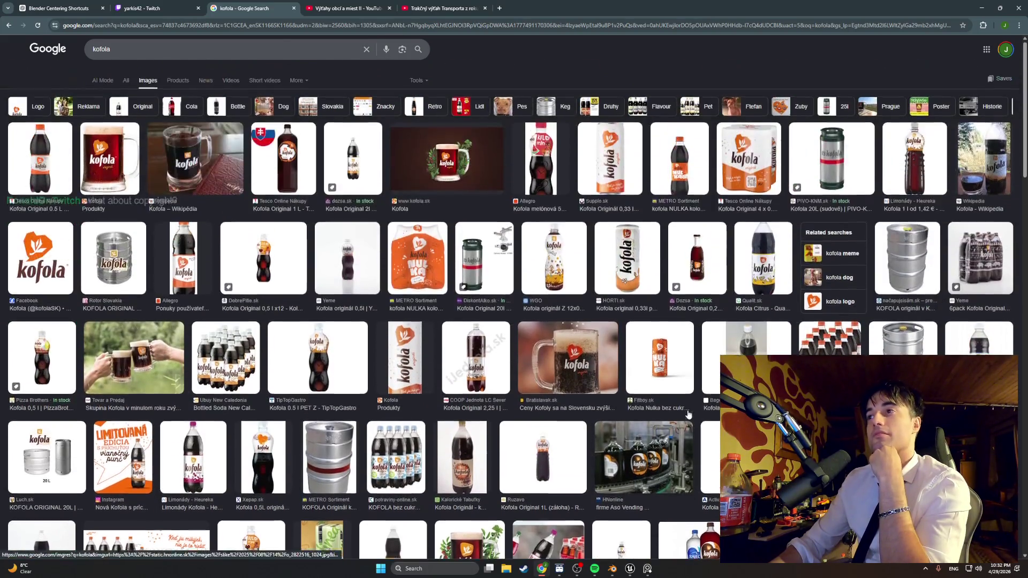
double_click(101, 55)
Search Google Images for 'capovana kofola'
text(capo)
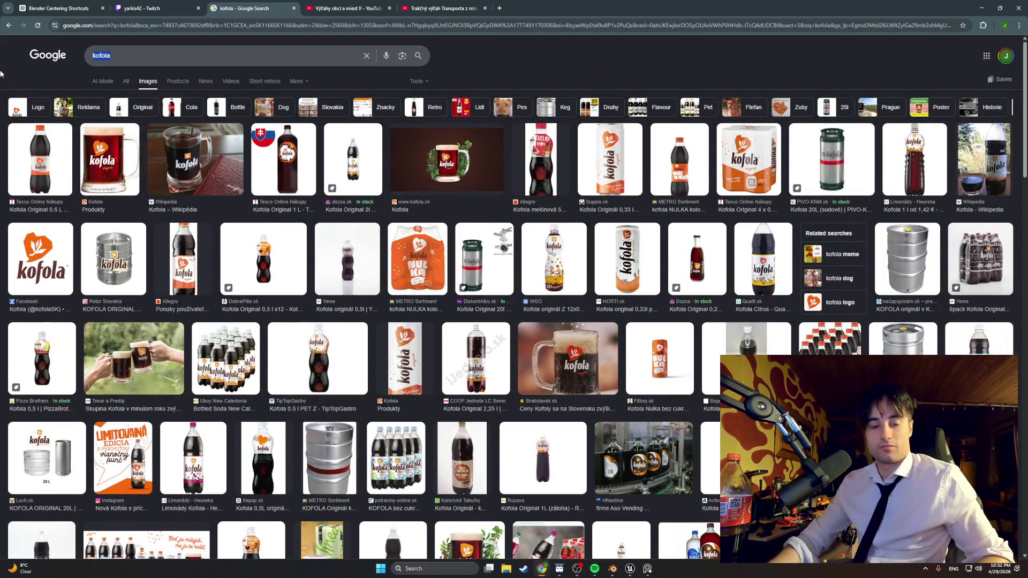
text(vana kofola)
key(Return)
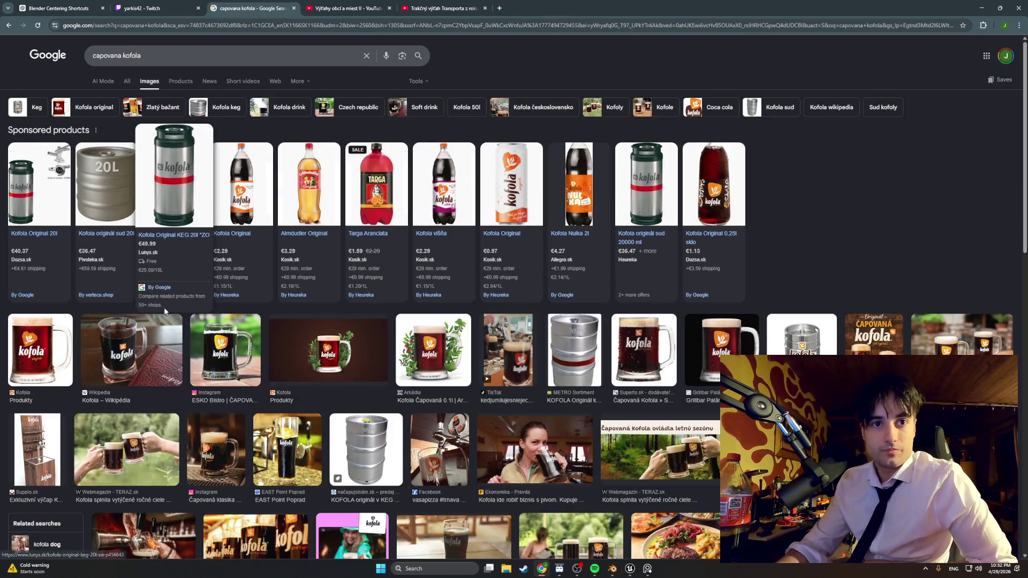
scroll(279, 336, down, 2)
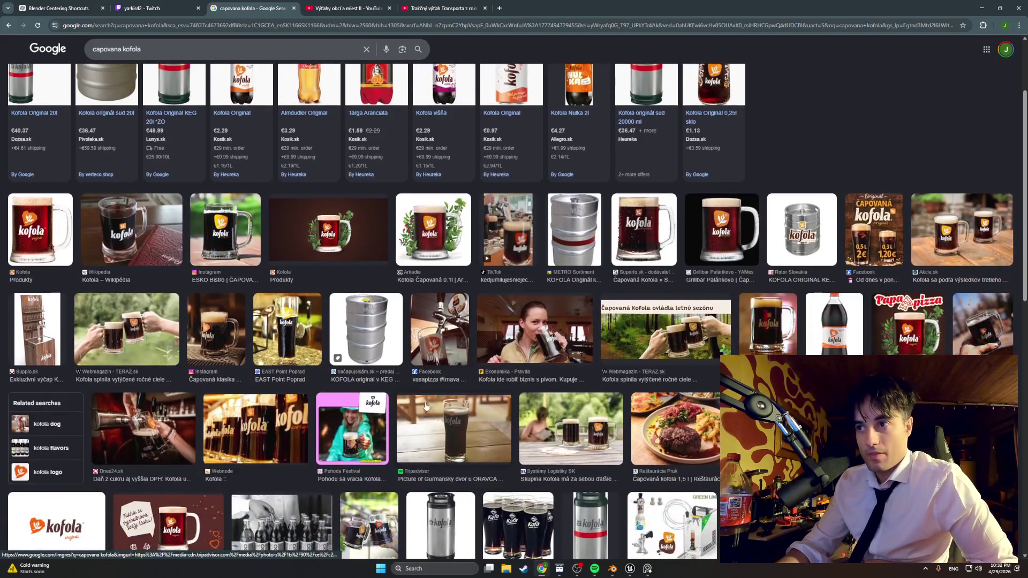
Preview the EAST Point Poprad glass and Dnes24.sk tap photos, then minimize Chrome
click(269, 323)
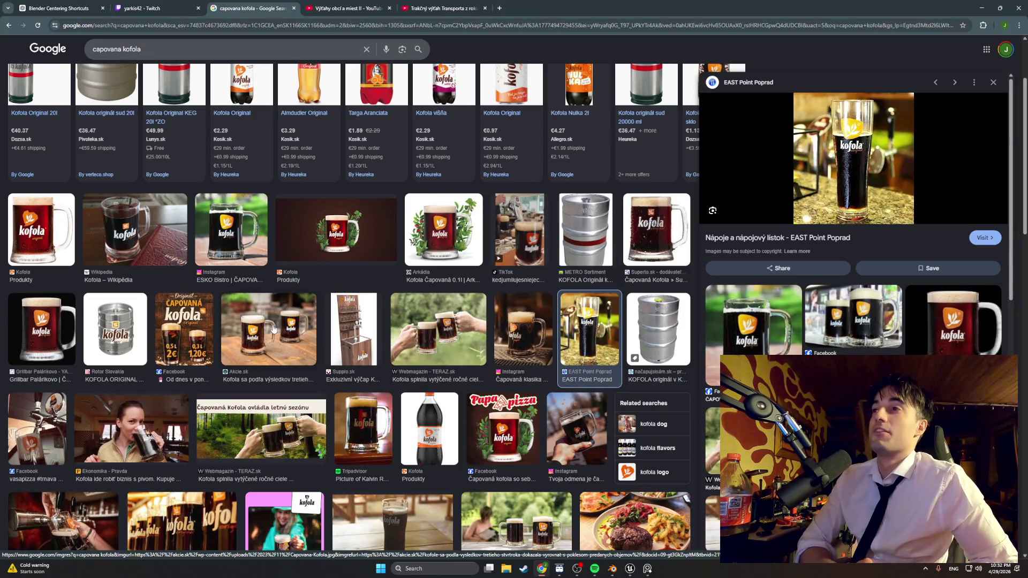
scroll(273, 328, down, 3)
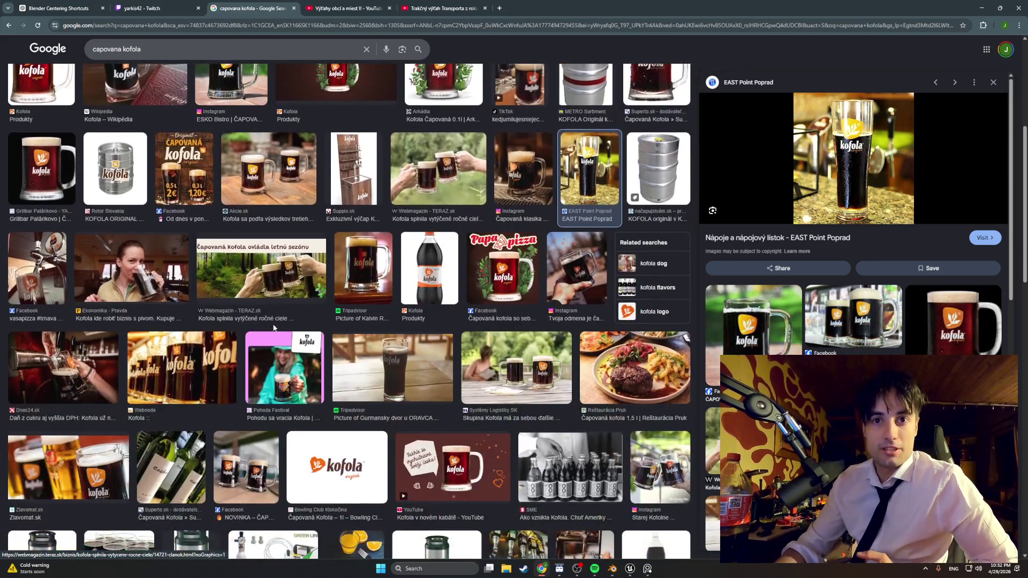
click(102, 377)
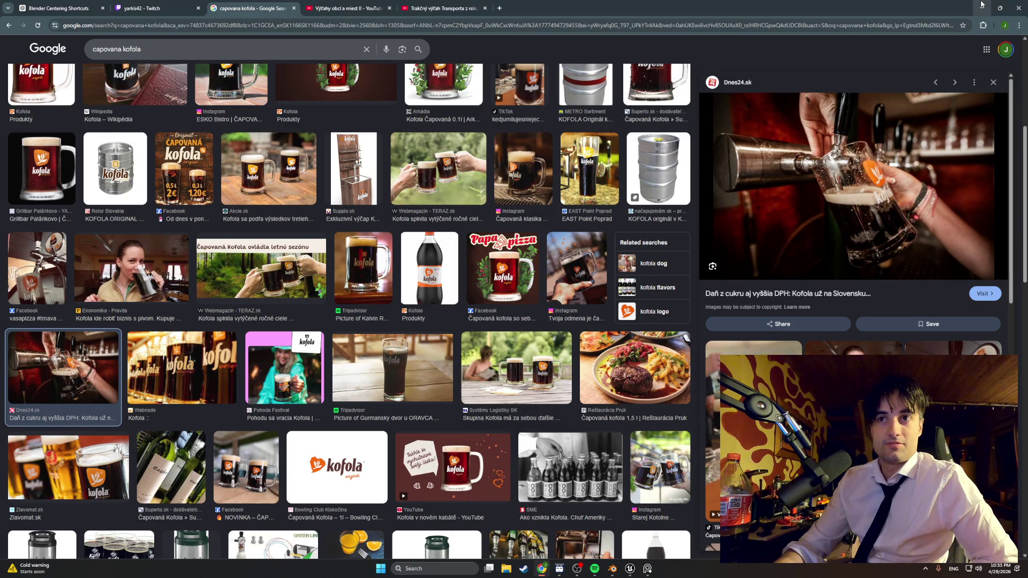
click(981, 4)
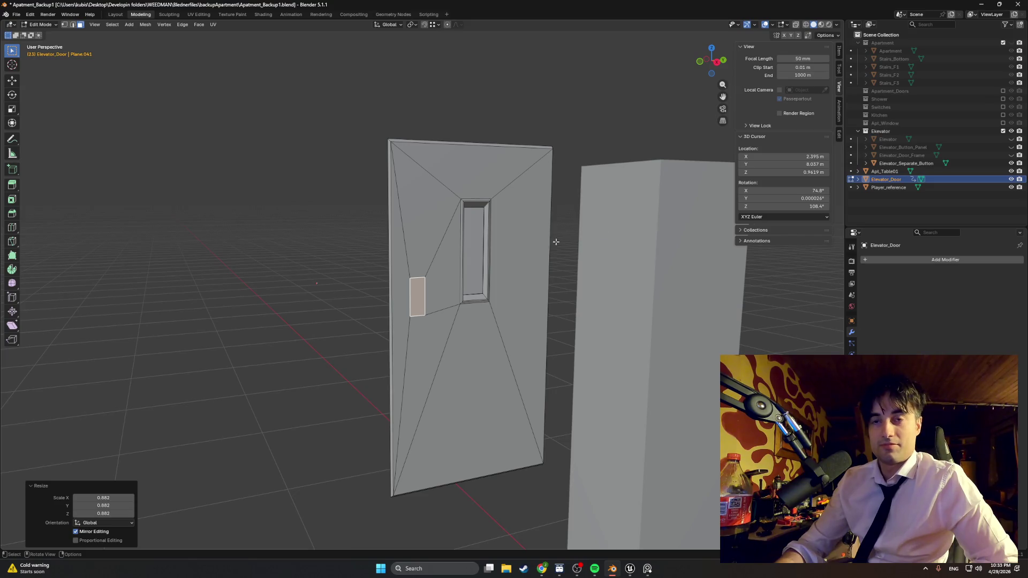
Switch to Spotify, skip through songs and play 'You're My Heart, You're My Soul'
middle_drag(556, 242, 523, 280)
key(alt+Tab)
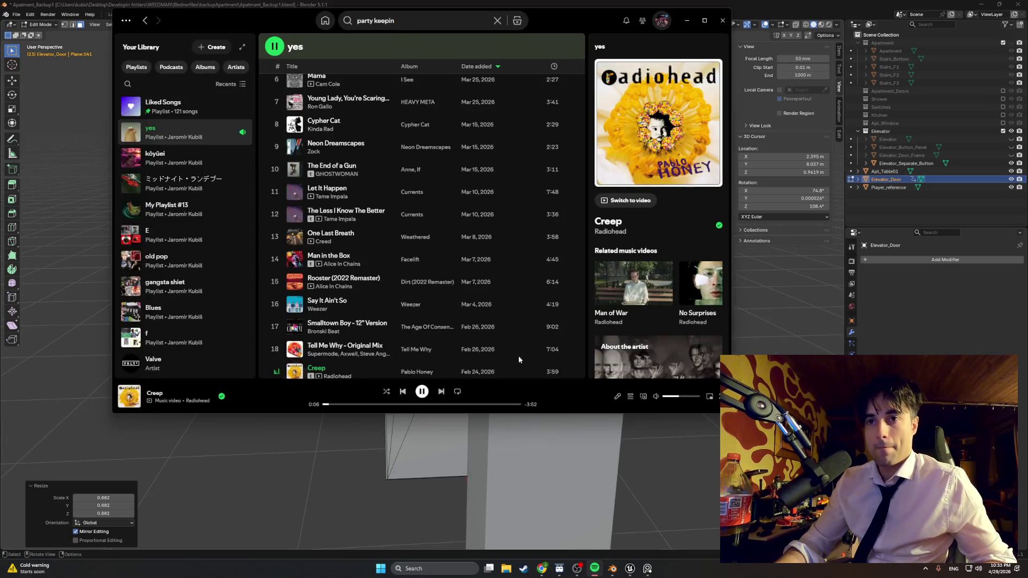
key(ctrl+Right)
key(ctrl+Right)
key(ctrl+Right)
scroll(408, 252, down, 3)
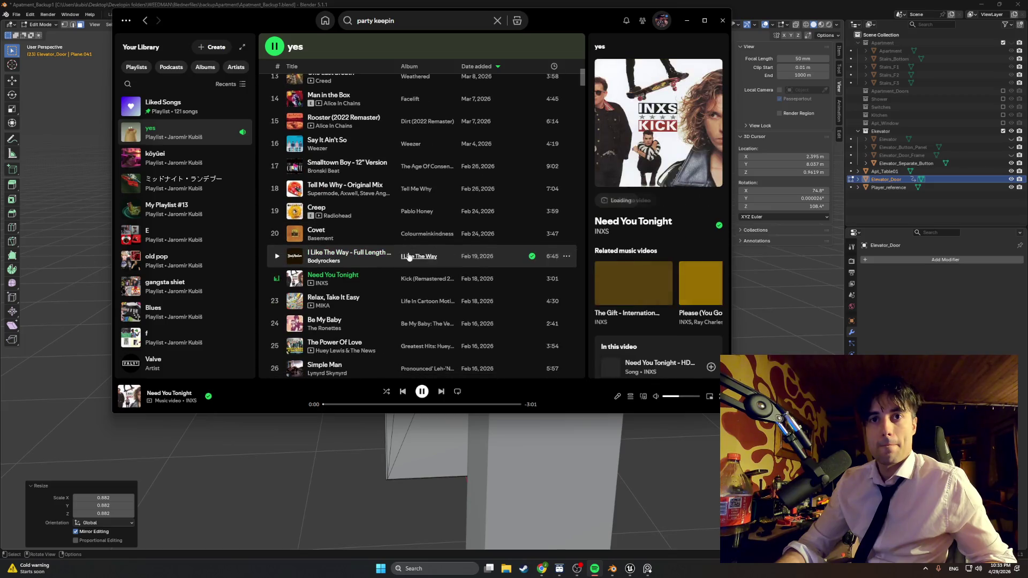
key(ctrl+Right)
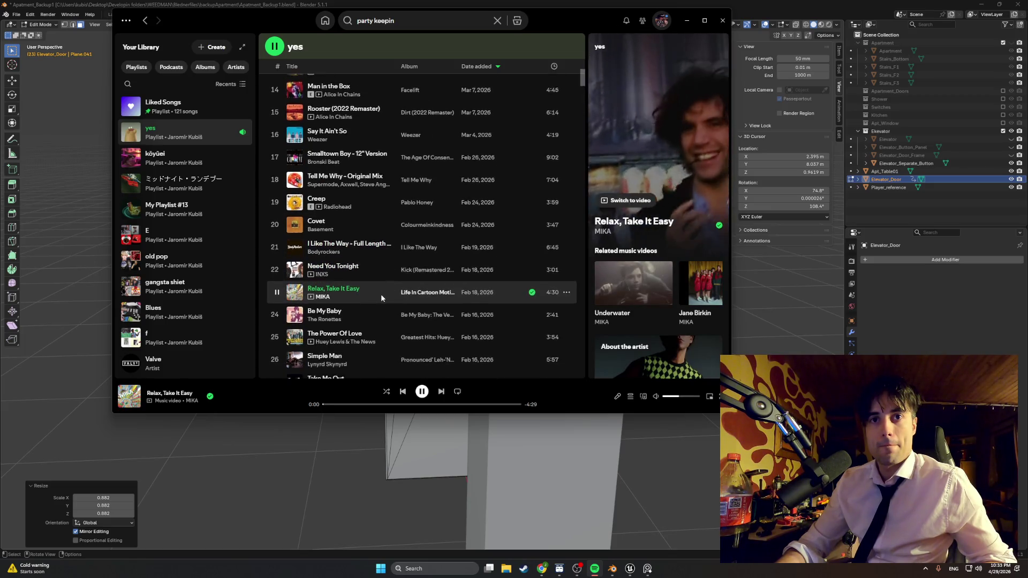
scroll(381, 294, down, 3)
scroll(302, 279, down, 8)
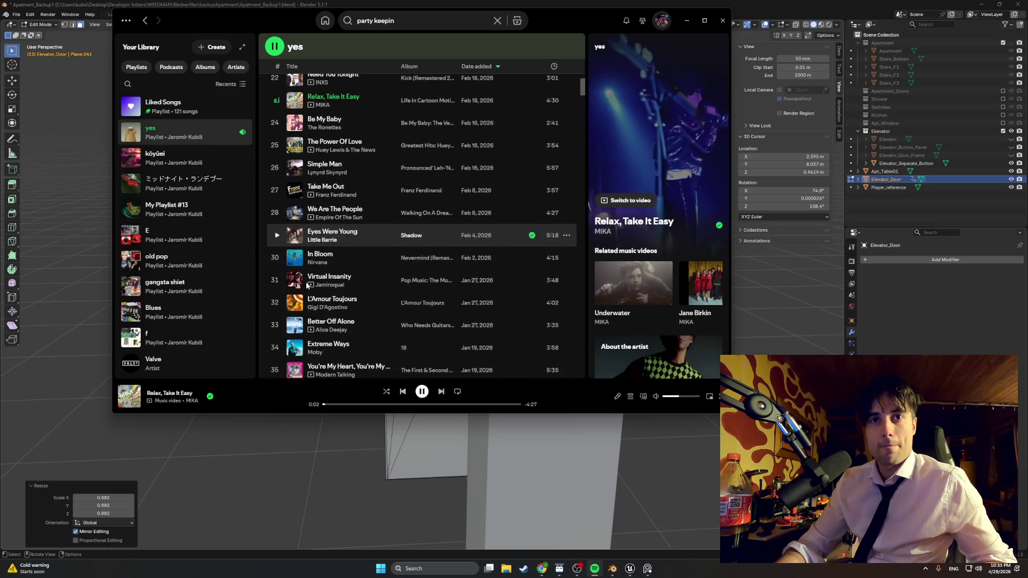
scroll(307, 287, down, 5)
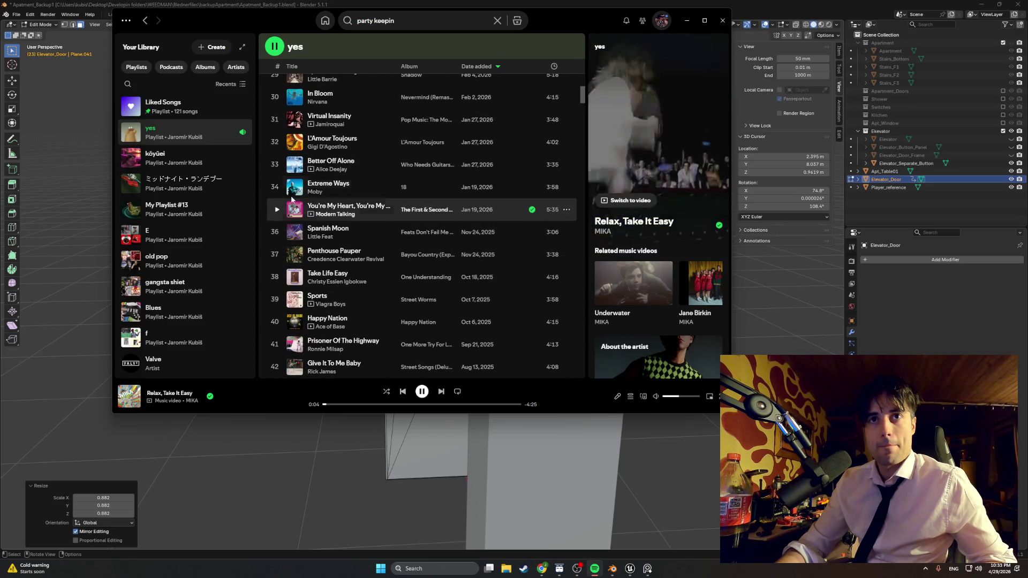
scroll(282, 177, up, 3)
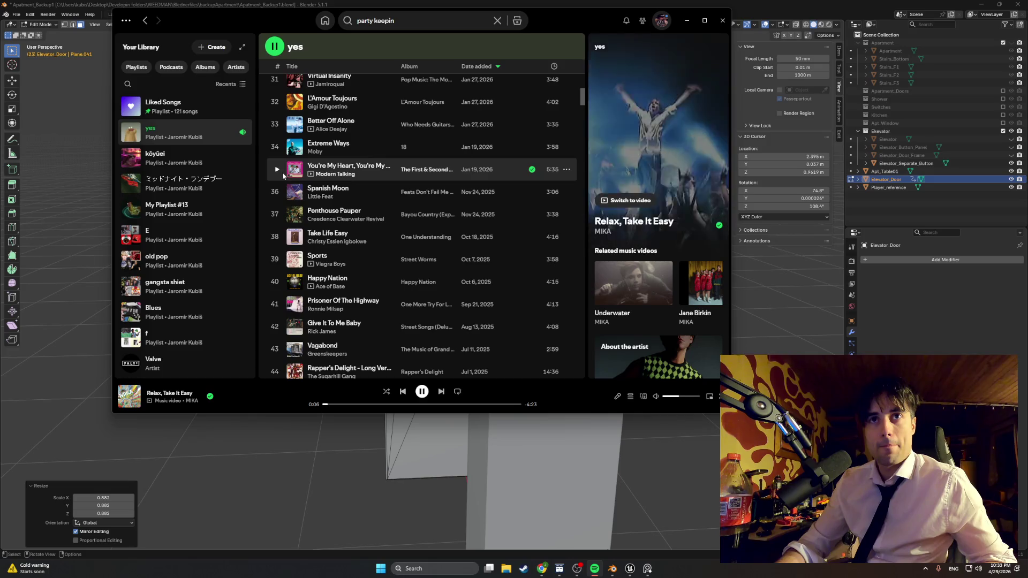
click(278, 169)
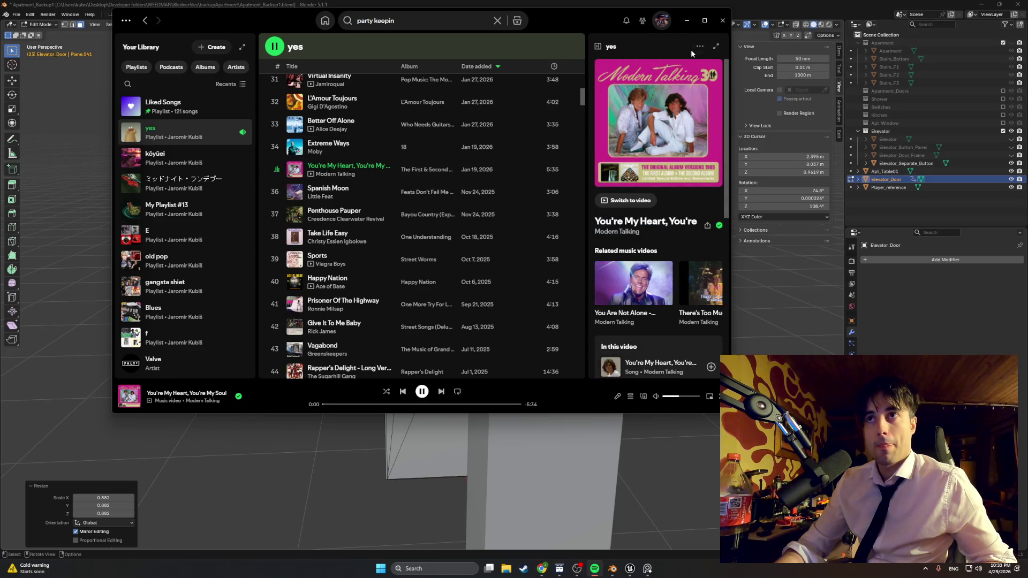
Return to Blender, then bring the Spotify player back up
key(alt+Tab)
key(Up)
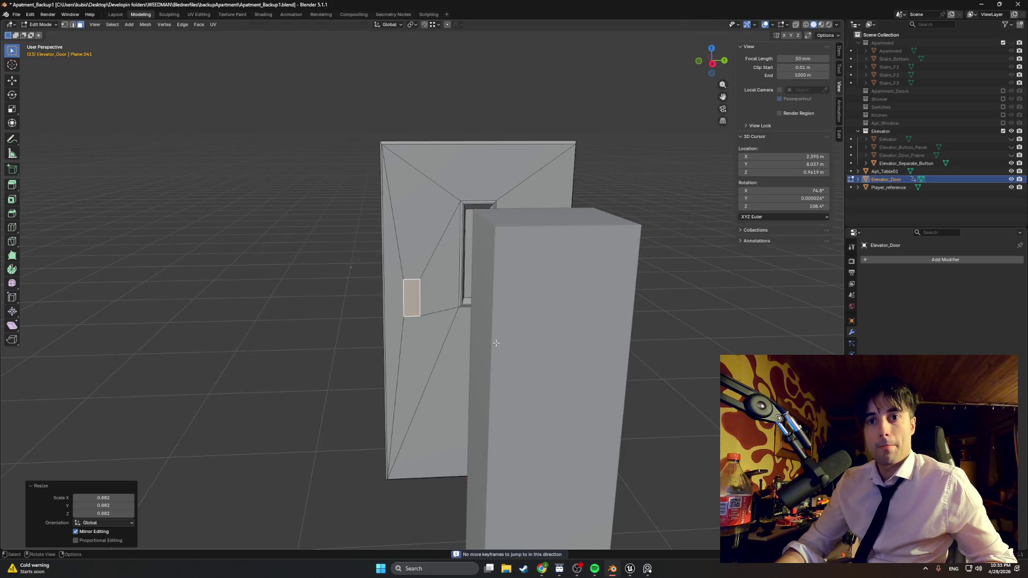
click(595, 568)
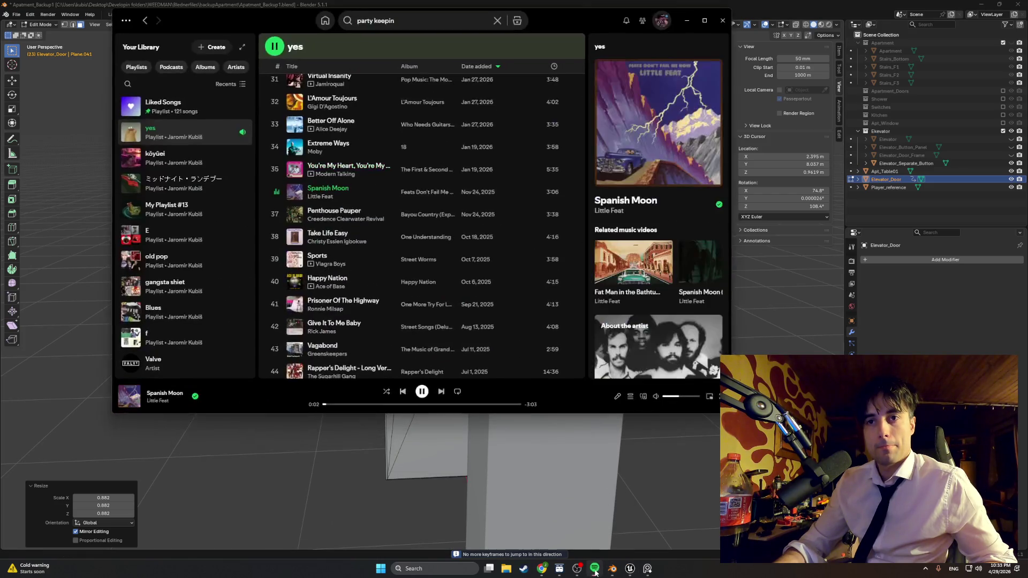
click(686, 21)
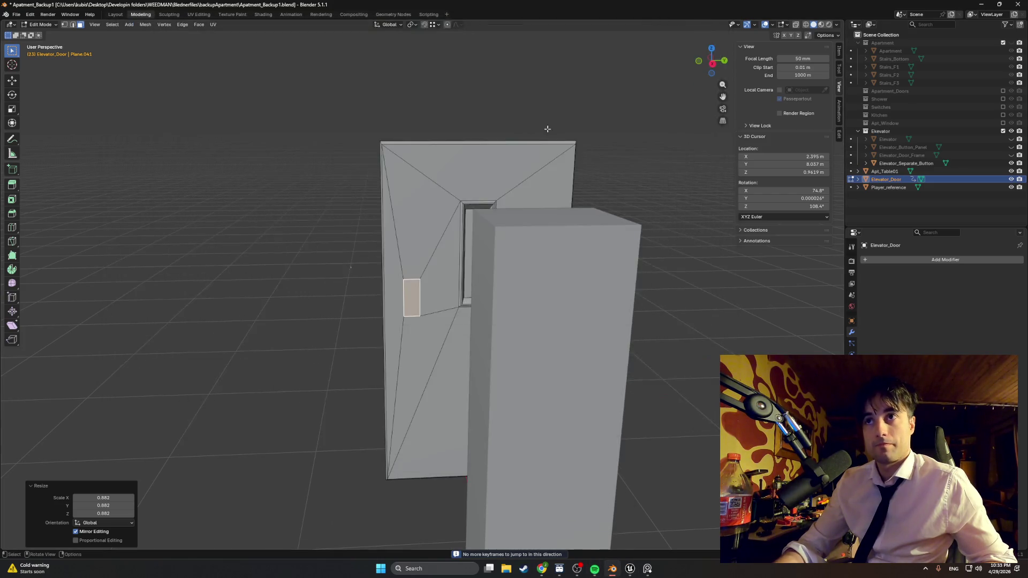
middle_drag(544, 126, 558, 167)
click(647, 569)
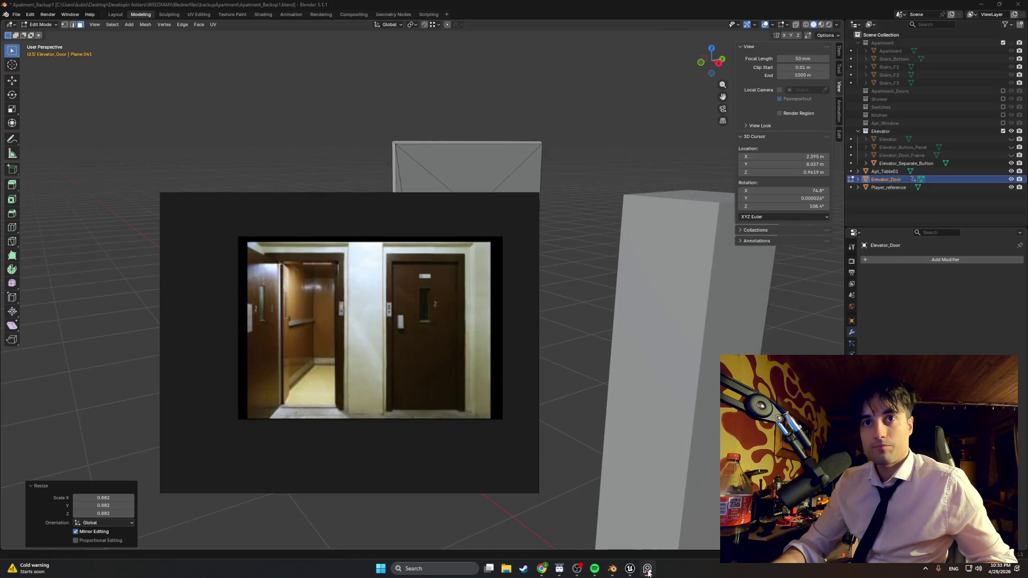
click(648, 569)
scroll(435, 299, up, 8)
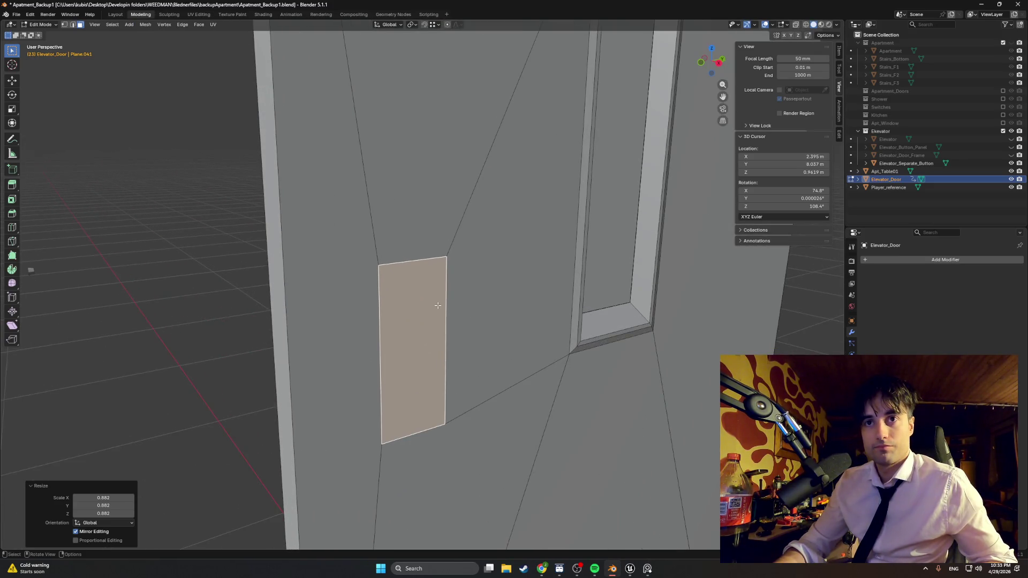
middle_drag(435, 300, 431, 304)
click(647, 569)
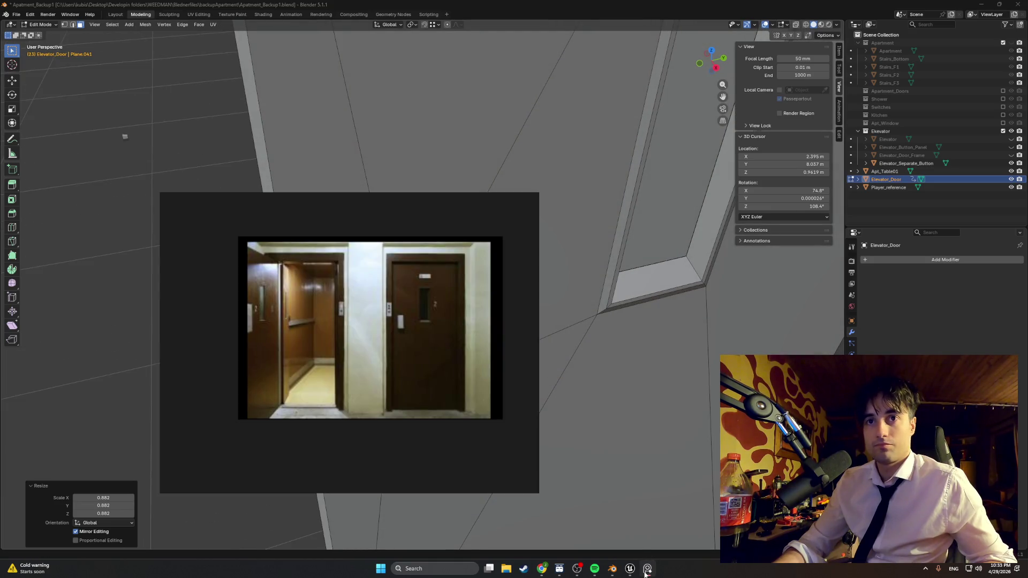
click(646, 569)
scroll(580, 236, down, 5)
mouse_move(557, 241)
middle_down()
mouse_move(580, 236)
mouse_move(537, 246)
mouse_move(542, 381)
middle_up()
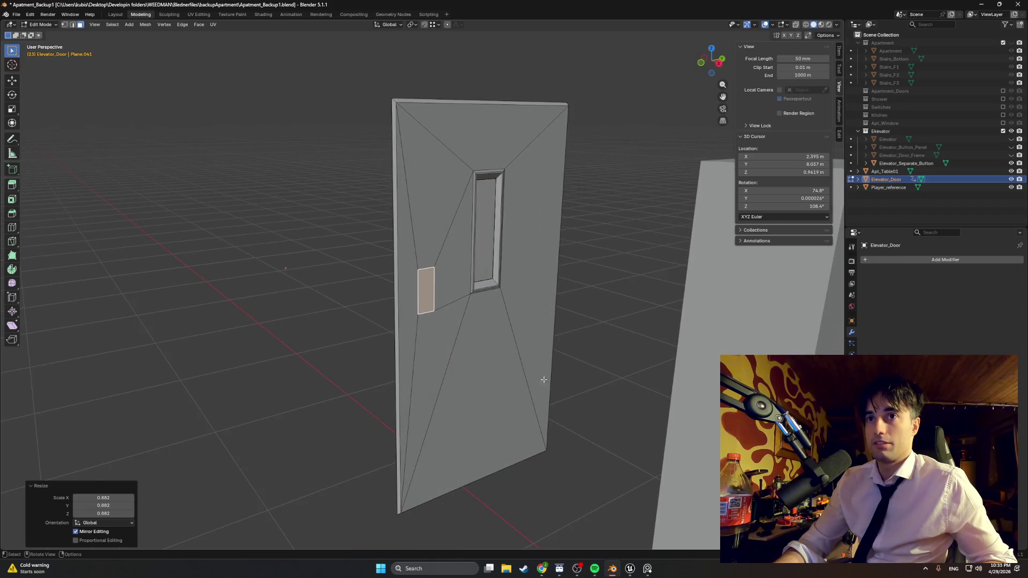
click(630, 569)
click(646, 570)
click(646, 570)
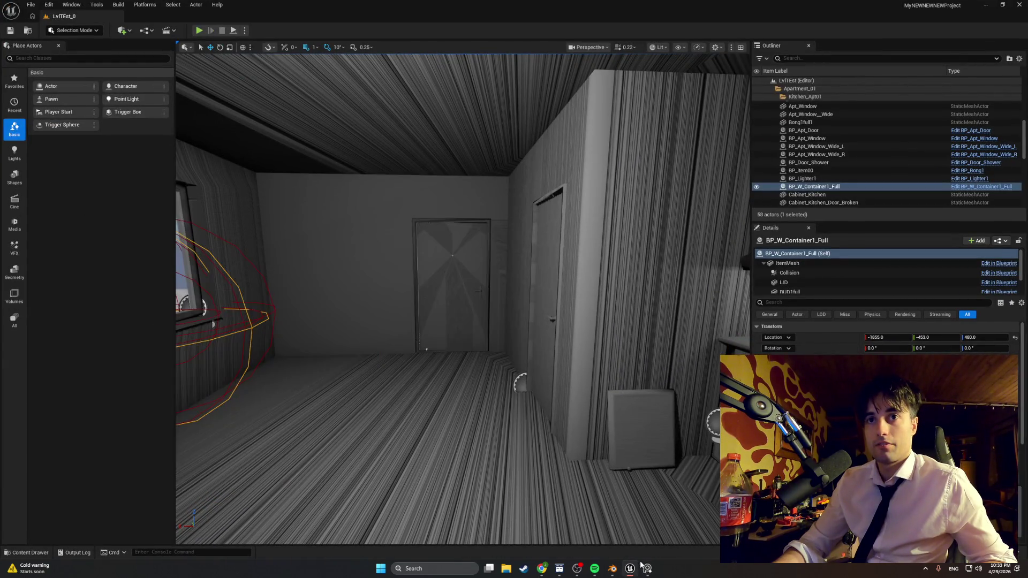
click(630, 570)
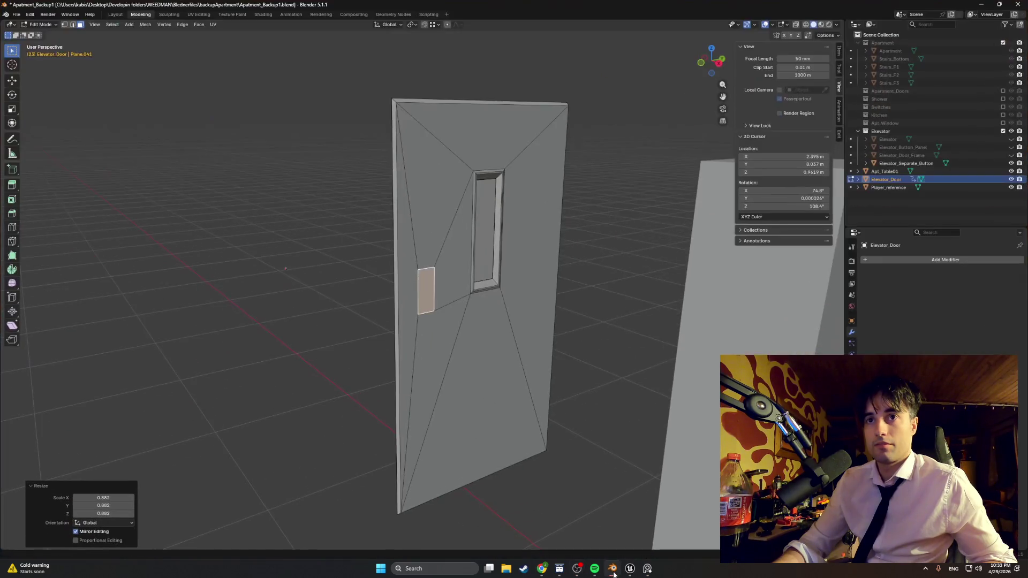
scroll(458, 276, up, 5)
middle_drag(452, 279, 461, 274)
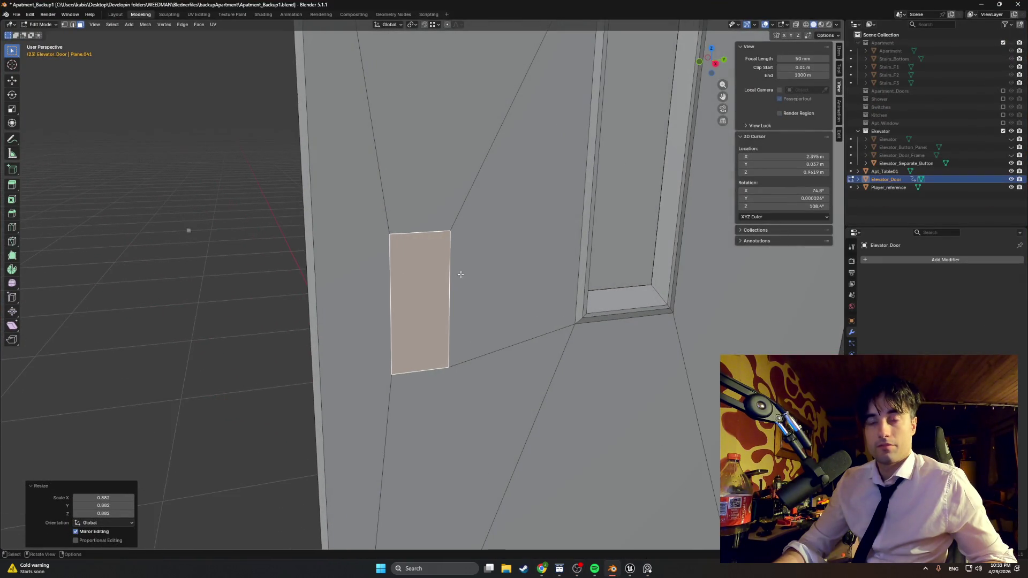
Shrink the side handle face to 0.821
key(s)
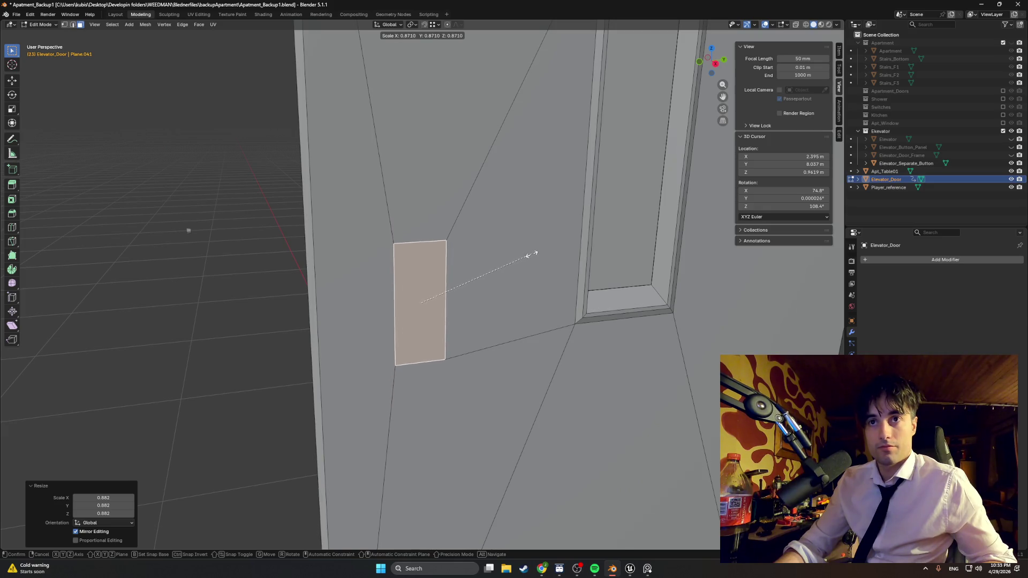
click(523, 257)
scroll(514, 255, down, 4)
mouse_move(513, 255)
middle_down()
mouse_move(532, 266)
mouse_move(472, 280)
middle_up()
scroll(532, 266, up, 4)
scroll(466, 279, up, 2)
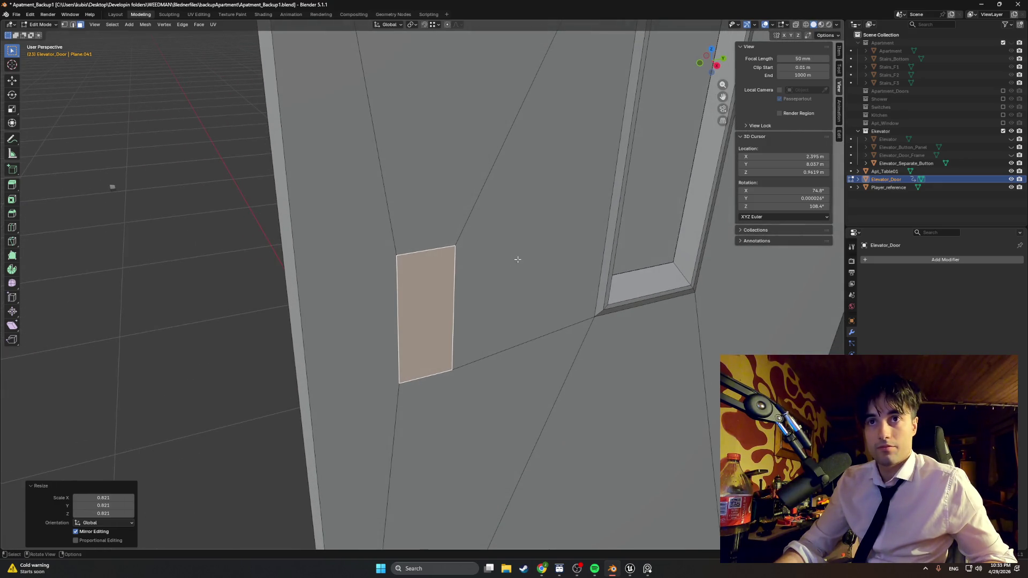
Slide the handle's right edge along global Y to narrow it into a thin vertical strip
key(2)
click(455, 282)
key(g)
key(x)
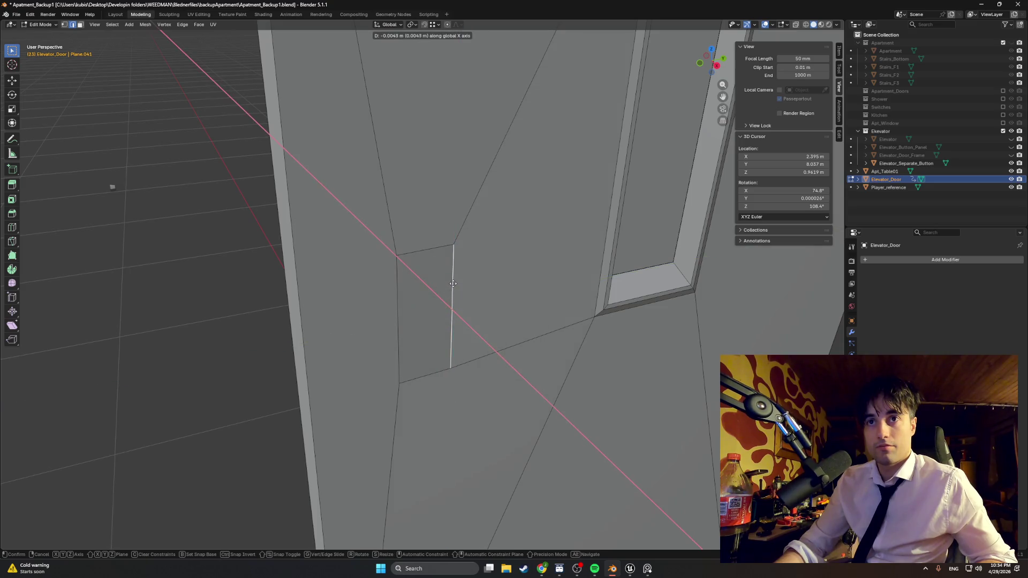
key(y)
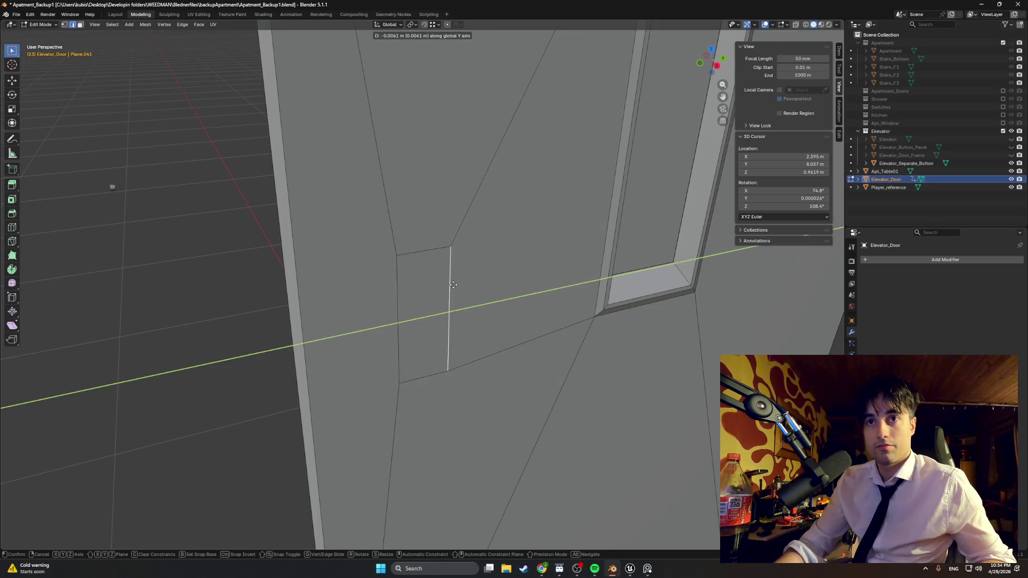
click(454, 285)
middle_drag(453, 289, 418, 297)
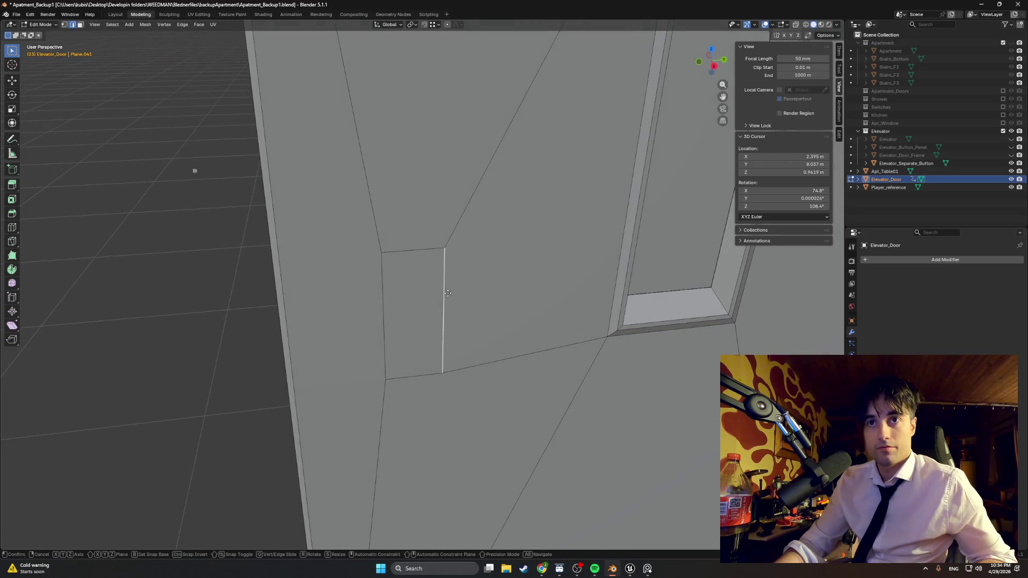
key(g)
key(y)
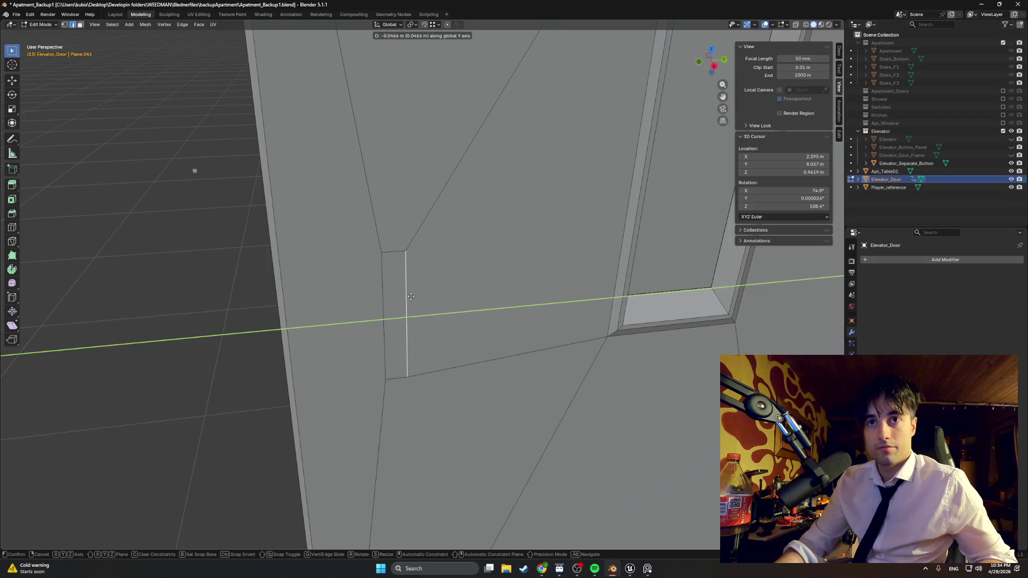
click(411, 296)
middle_drag(395, 298, 423, 305)
Select the thin strip face and start extruding it 0.0060 m outward
key(3)
click(399, 294)
key(e)
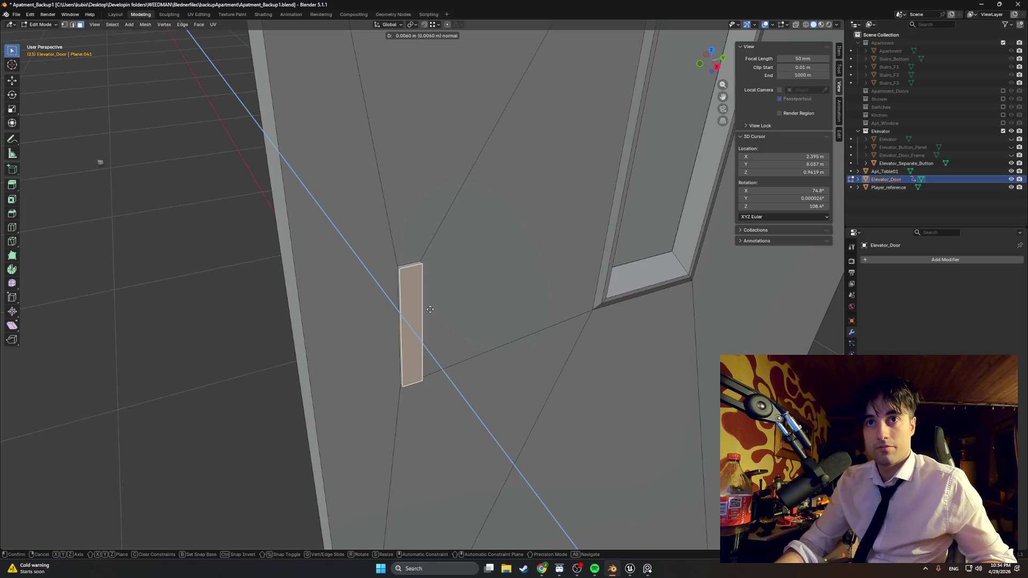
Raise the handle strip 0.005984 m from the door and begin a loop cut across it
click(430, 309)
middle_drag(429, 309, 407, 298)
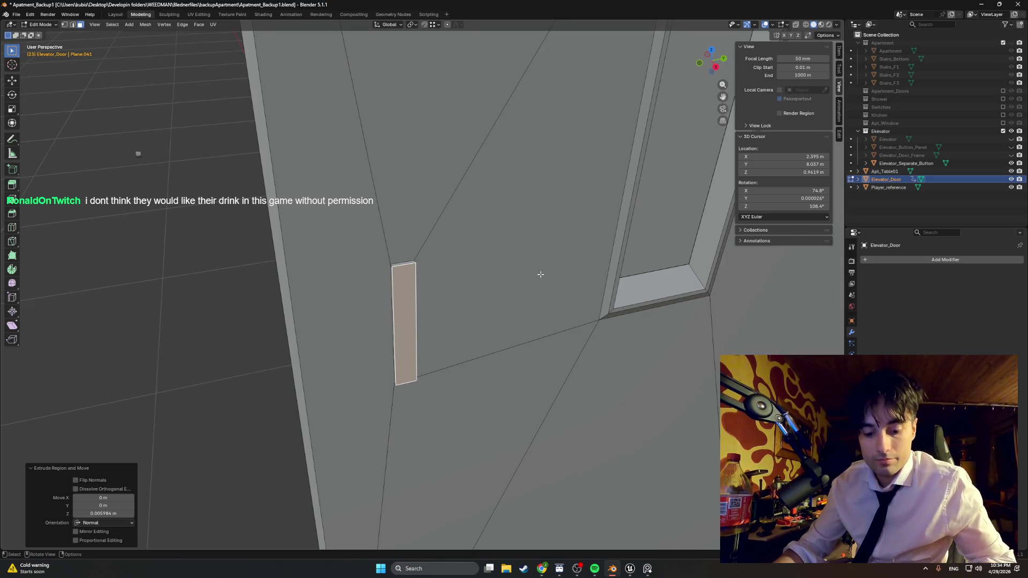
scroll(428, 321, up, 2)
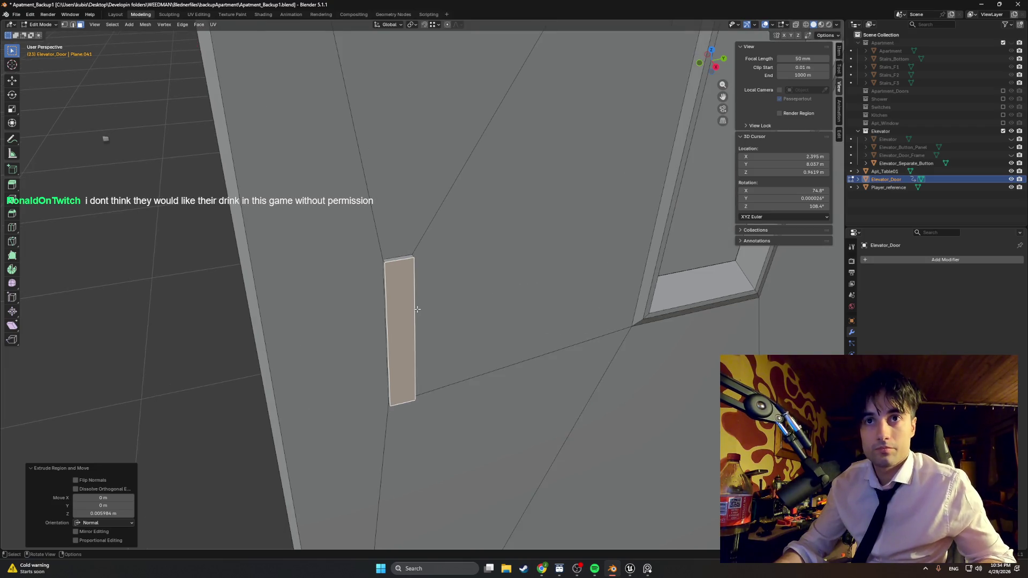
key(ctrl+r)
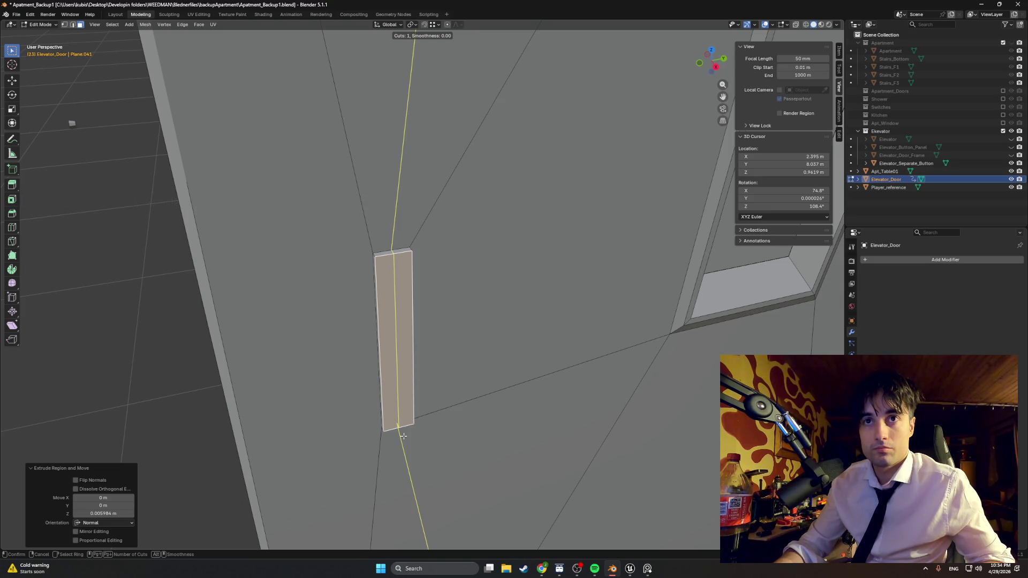
Place a centred loop cut lengthwise along the handle strip
click(405, 434)
right_click(408, 419)
scroll(428, 321, down, 5)
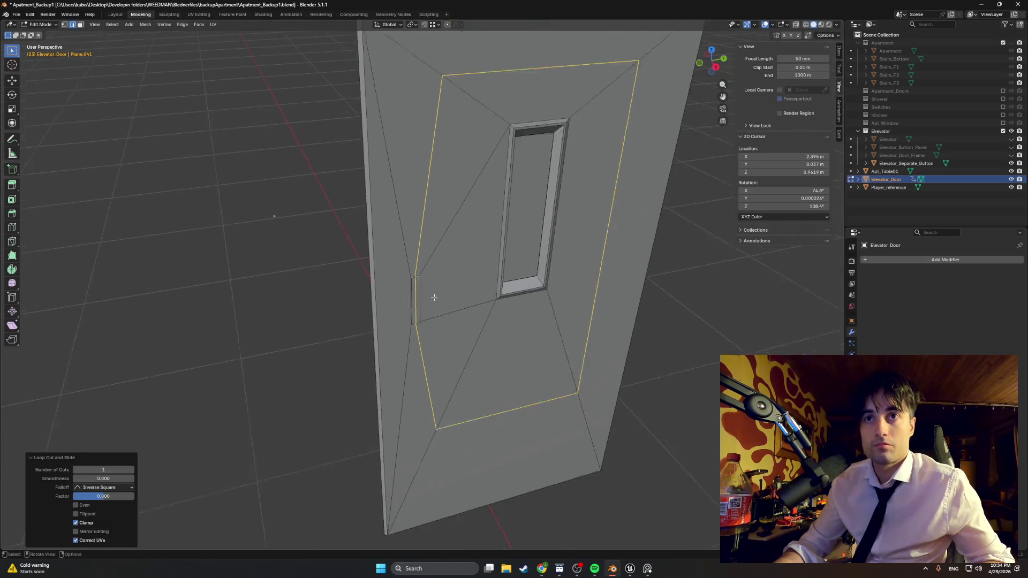
middle_drag(436, 298, 434, 295)
scroll(423, 303, up, 6)
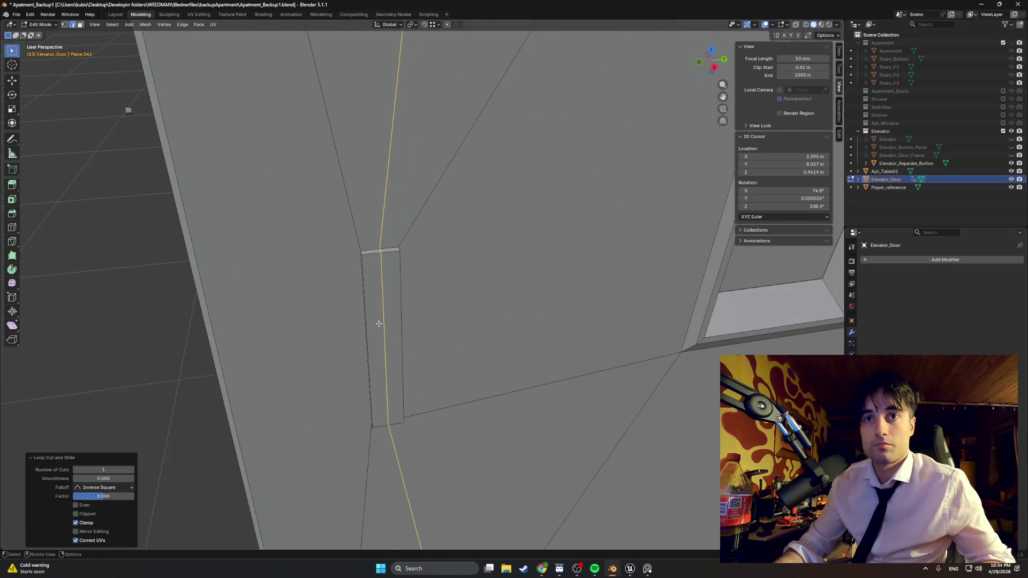
Slide the new edge loop along the Y axis
alt+click(384, 319)
key(g)
key(y)
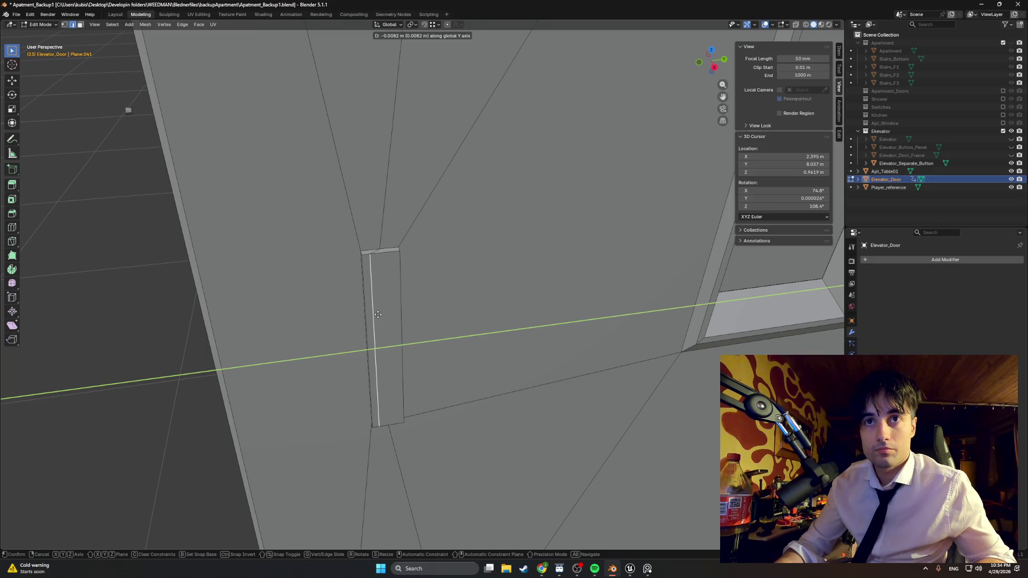
click(377, 315)
Extrude the thin face beside the loop 0.031881 m outward as the handle bar
key(3)
click(374, 321)
key(e)
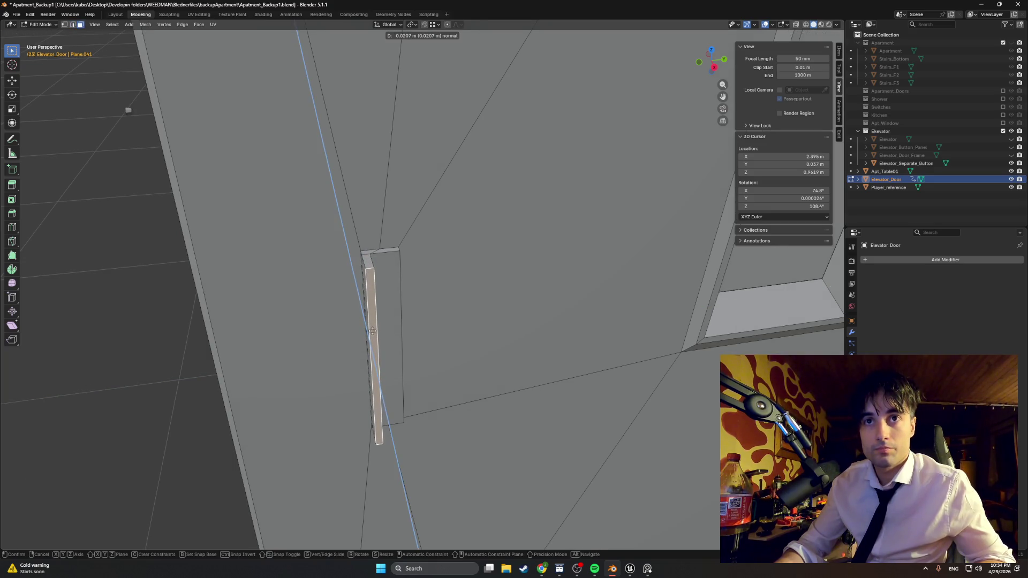
click(373, 331)
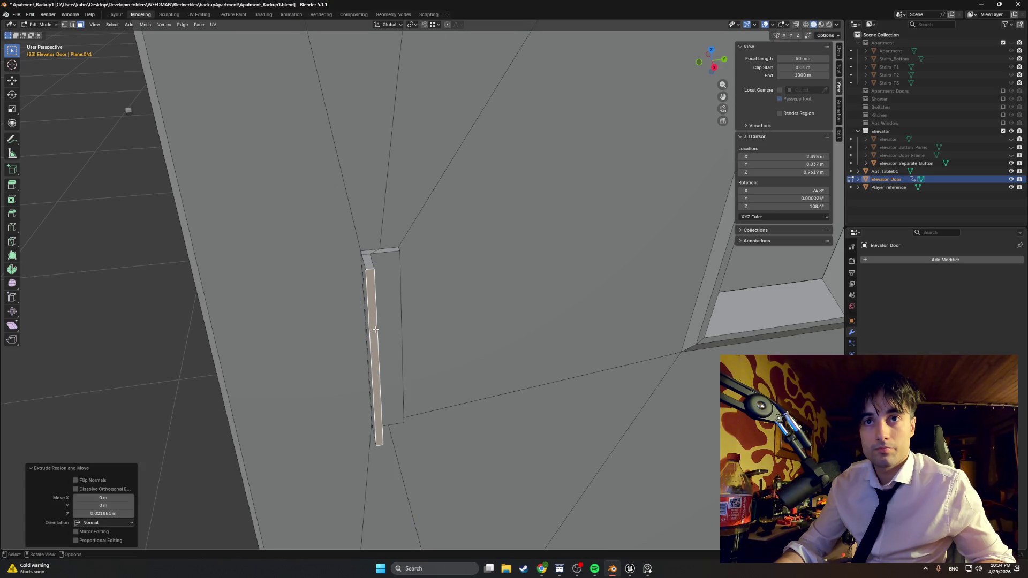
mouse_move(376, 330)
middle_down()
mouse_move(120, 87)
mouse_move(75, 94)
mouse_move(522, 406)
middle_up()
mouse_move(573, 484)
middle_down()
mouse_move(436, 334)
mouse_move(396, 341)
middle_up()
Shift the handle bar 0.009311 m along X and begin a Y adjustment
key(g)
key(x)
click(434, 332)
key(g)
key(x)
click(431, 339)
key(g)
key(y)
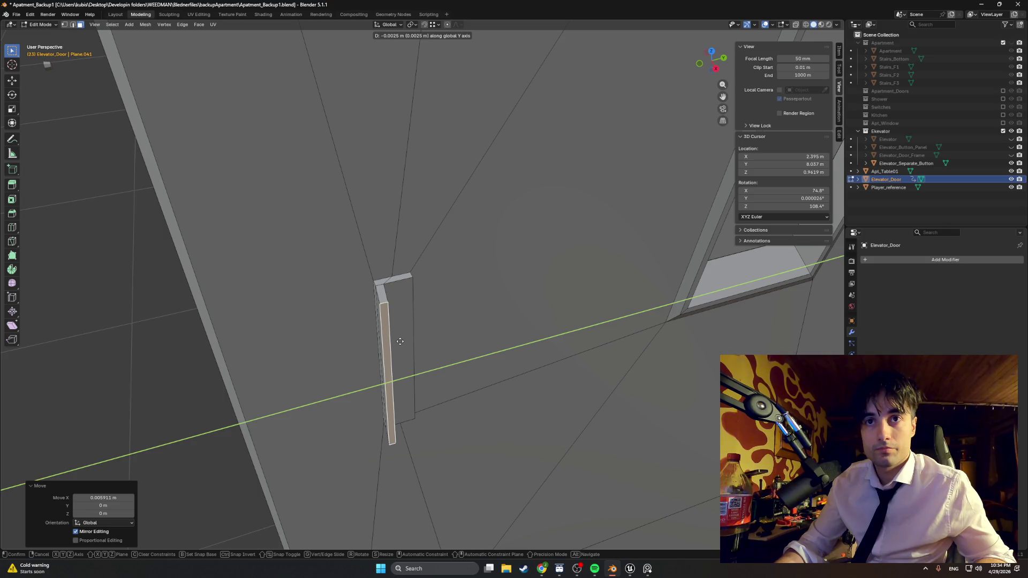
Finish the handle's Y adjustment and push it along the X axis
click(398, 341)
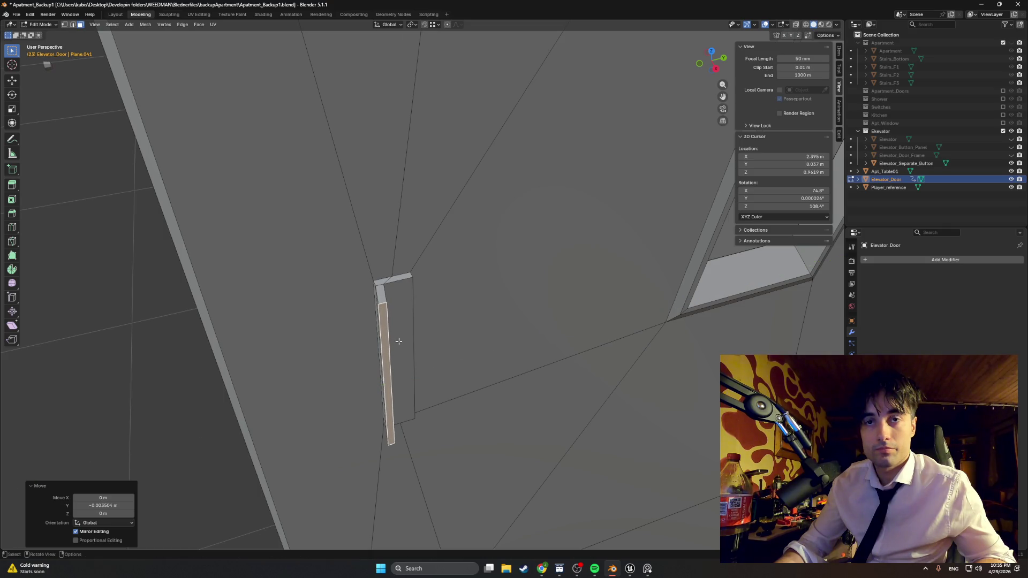
middle_drag(398, 341, 369, 342)
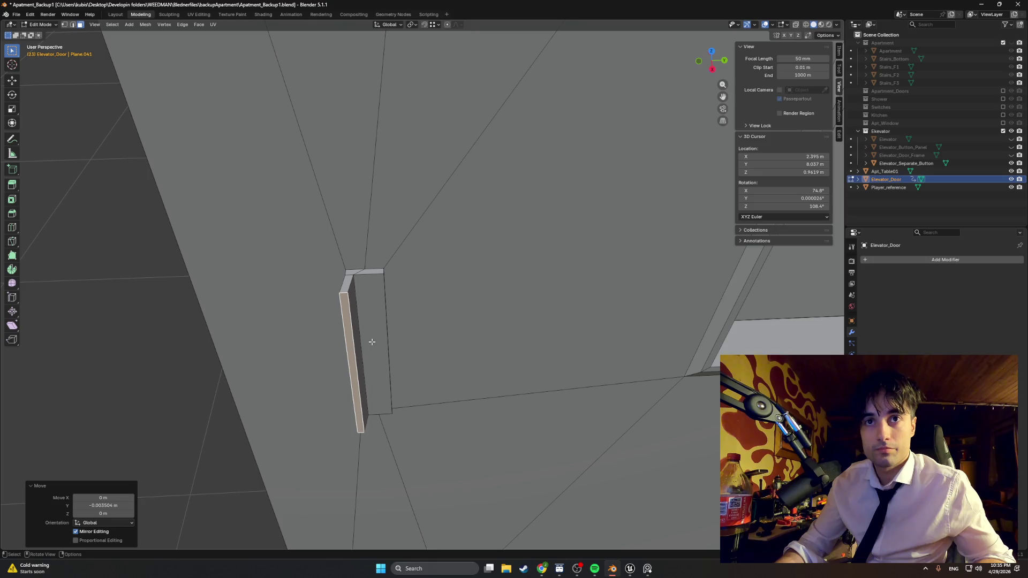
key(g)
key(z)
key(z)
key(x)
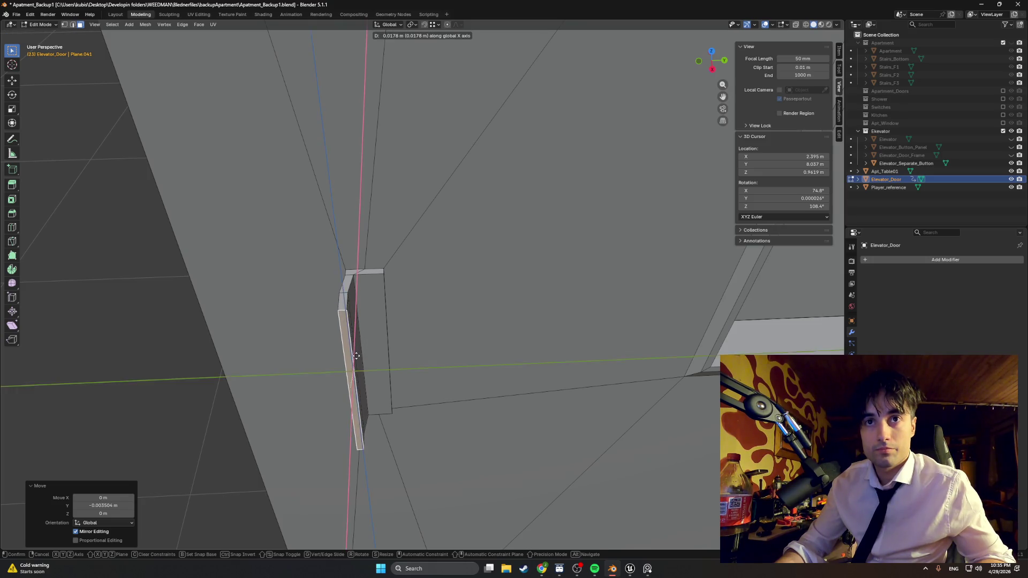
click(372, 362)
mouse_move(372, 363)
middle_down()
mouse_move(319, 328)
mouse_move(361, 347)
mouse_move(348, 349)
middle_up()
Shift the door's side strip about -0.023 m along X
key(r)
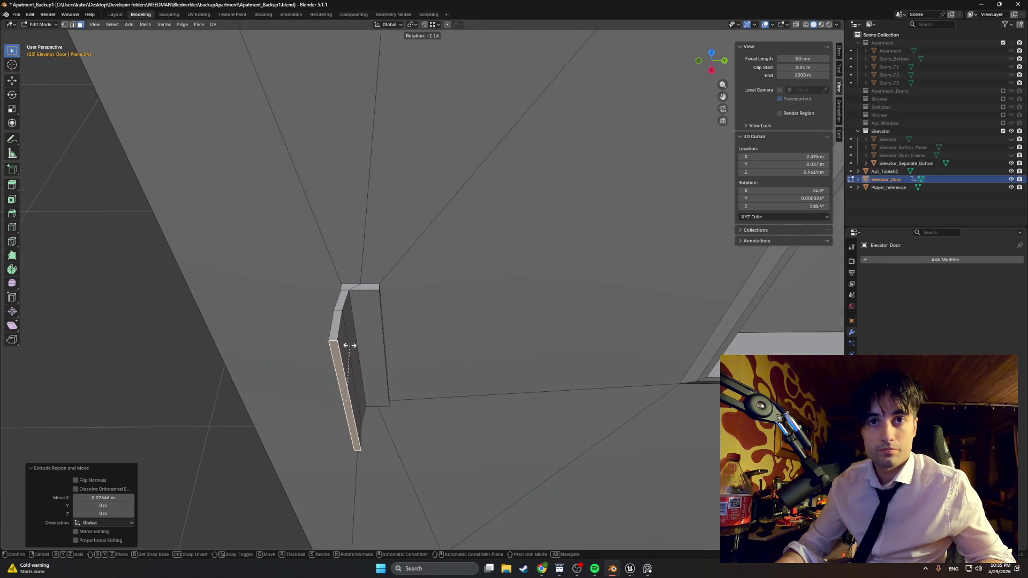
key(Escape)
key(g)
key(x)
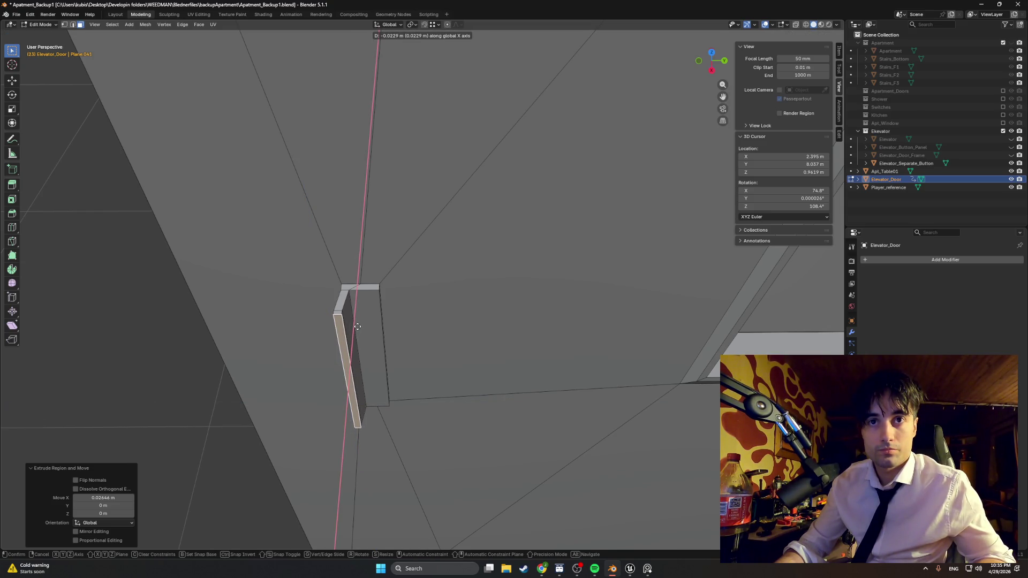
click(358, 327)
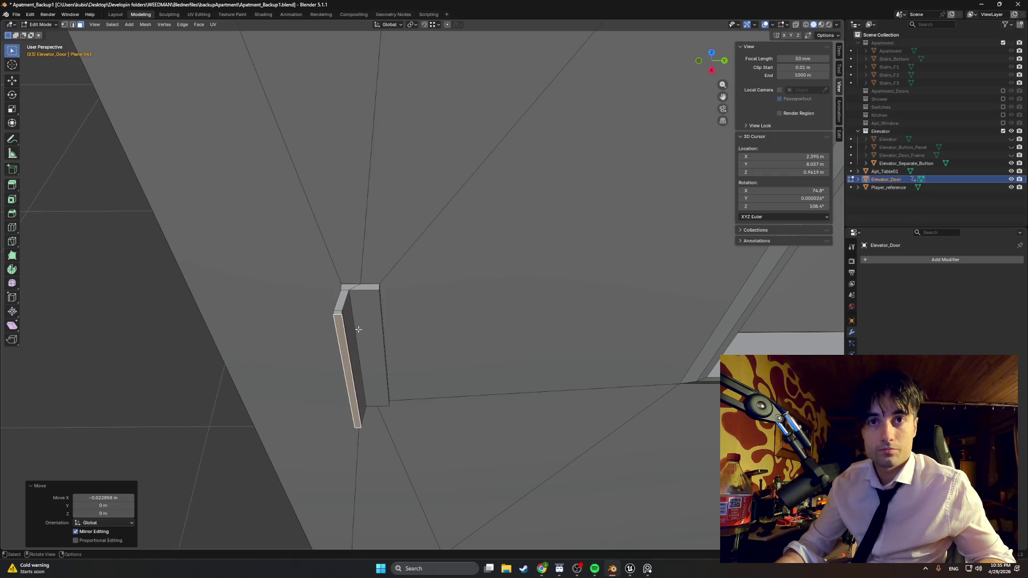
Try a 55.7° Z rotation on the strip, undo it, and start an extrude
key(r)
key(x)
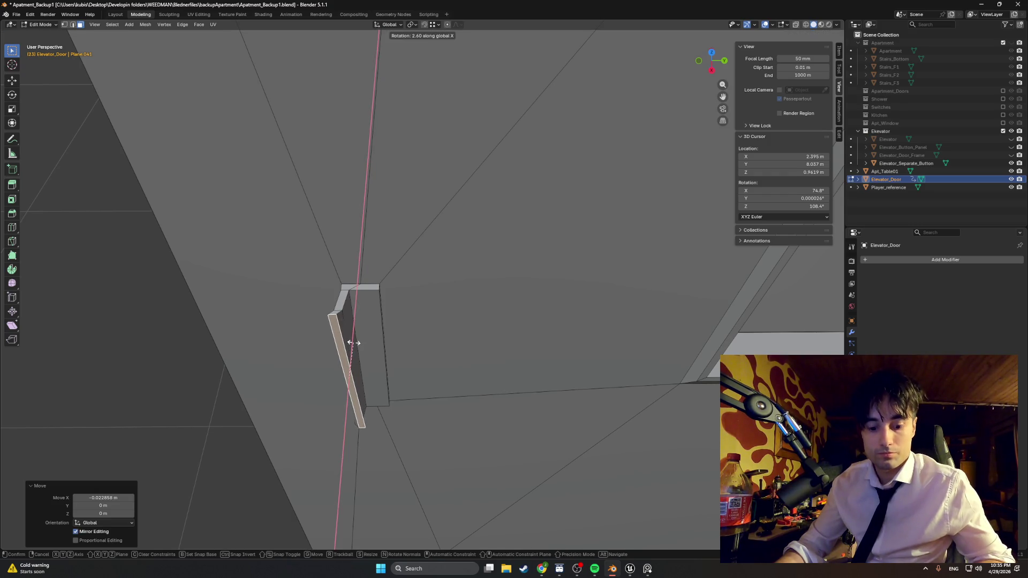
key(y)
key(z)
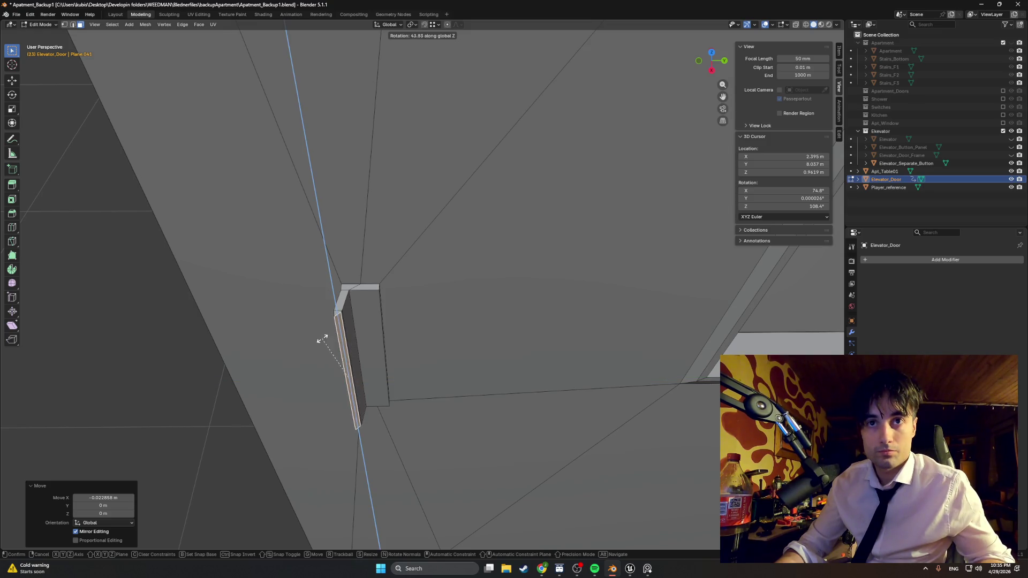
click(311, 341)
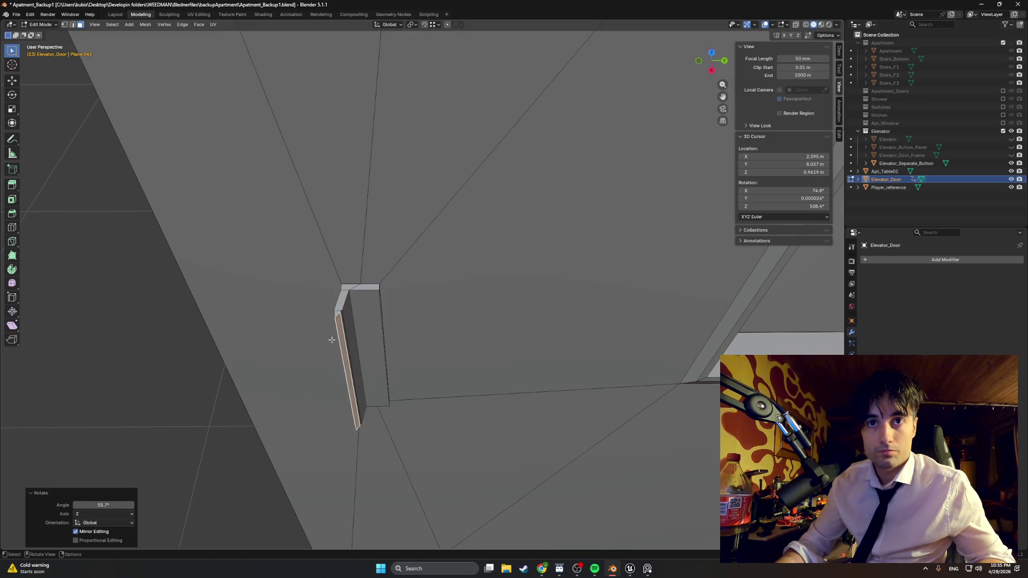
key(g)
key(y)
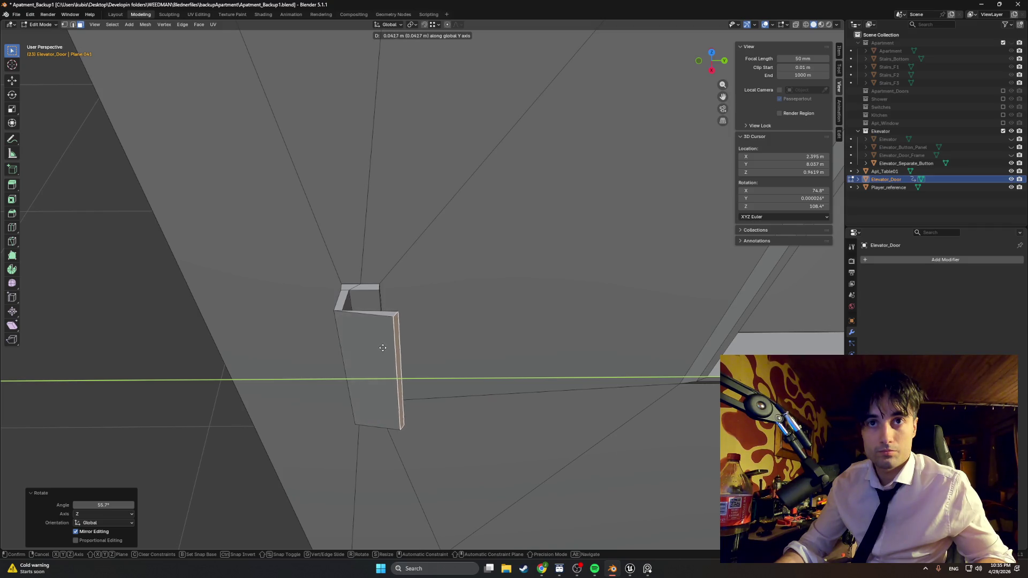
key(Escape)
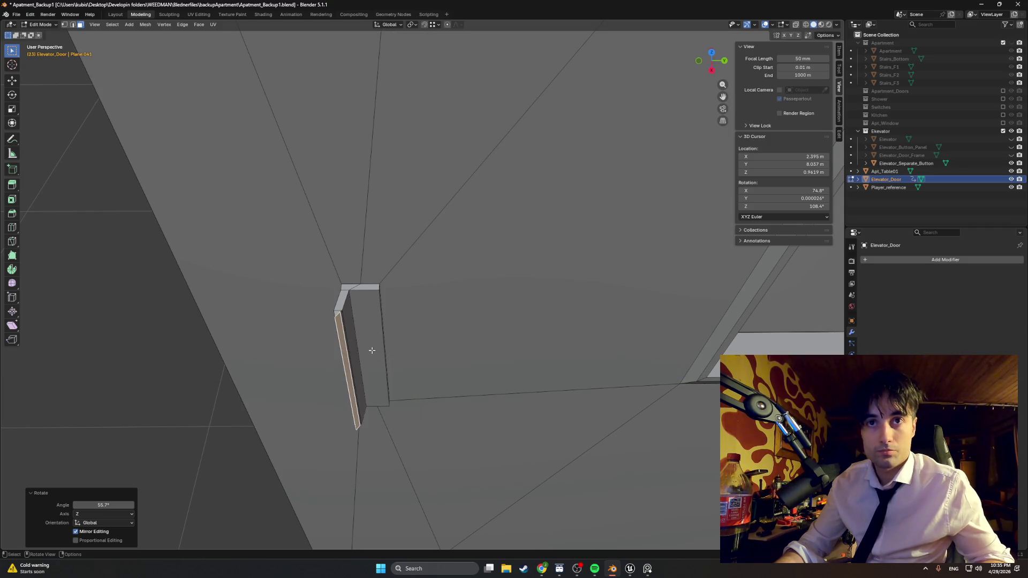
key(ctrl+z)
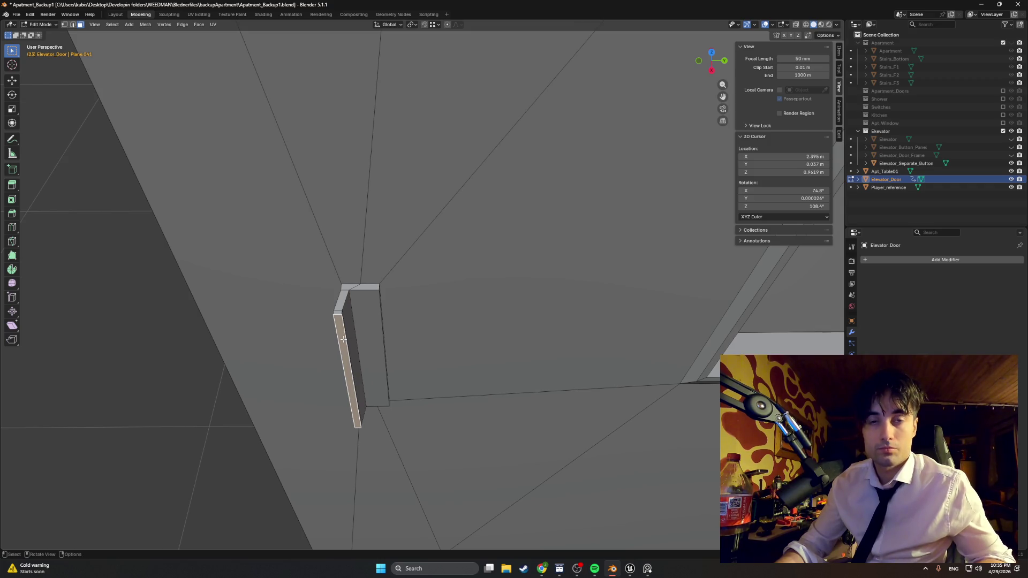
mouse_move(344, 339)
middle_down()
mouse_move(362, 341)
mouse_move(343, 339)
middle_up()
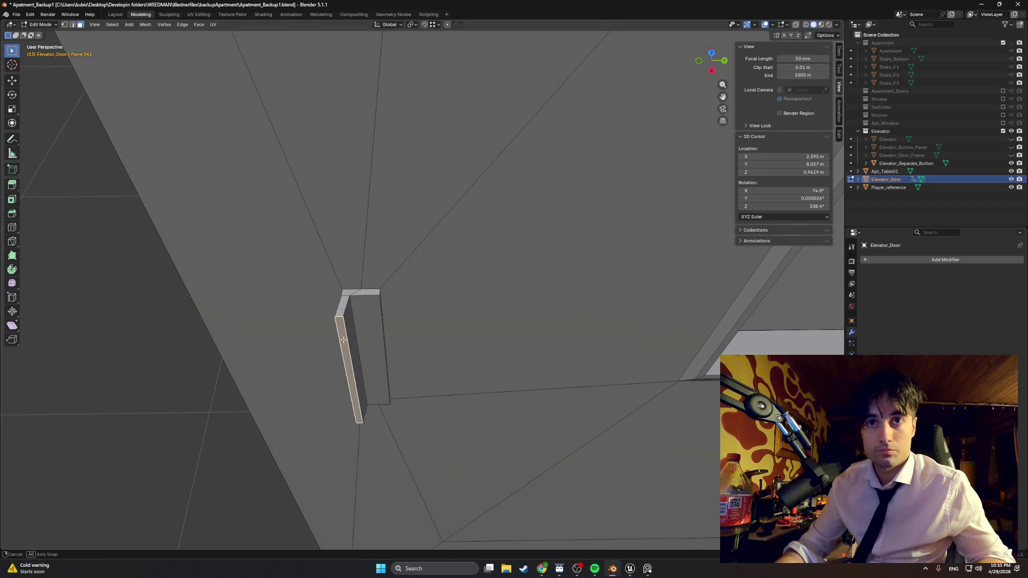
key(e)
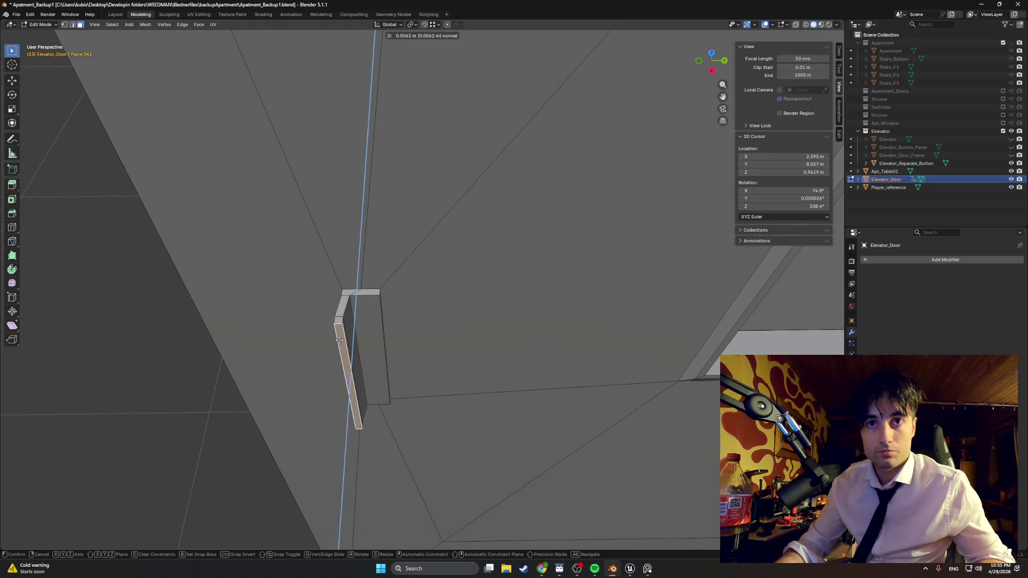
Confirm the strip's thin extrusion and extrude a selected door-frame face outward
click(339, 340)
middle_drag(339, 340, 304, 314)
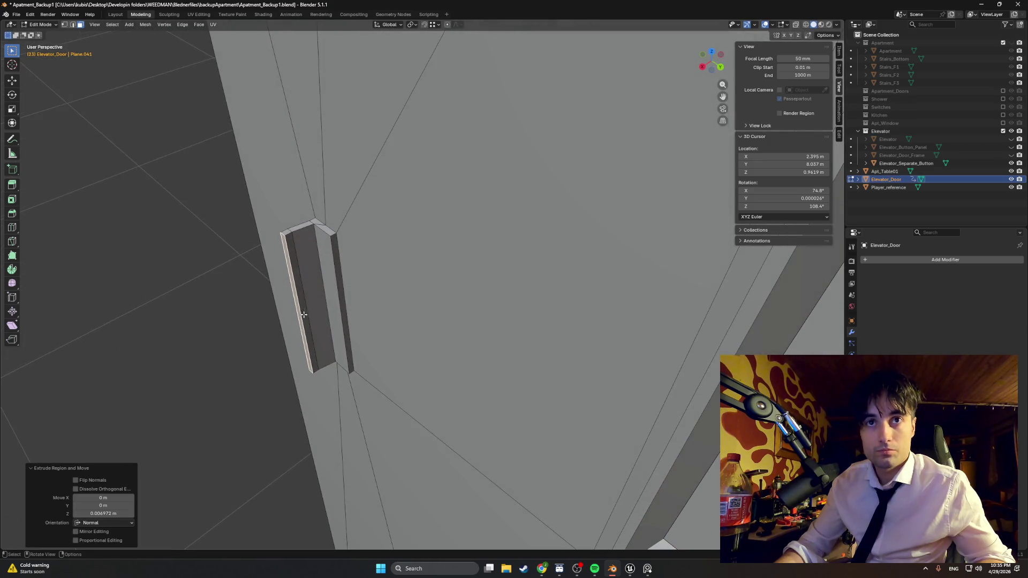
click(292, 264)
middle_drag(292, 264, 342, 278)
key(e)
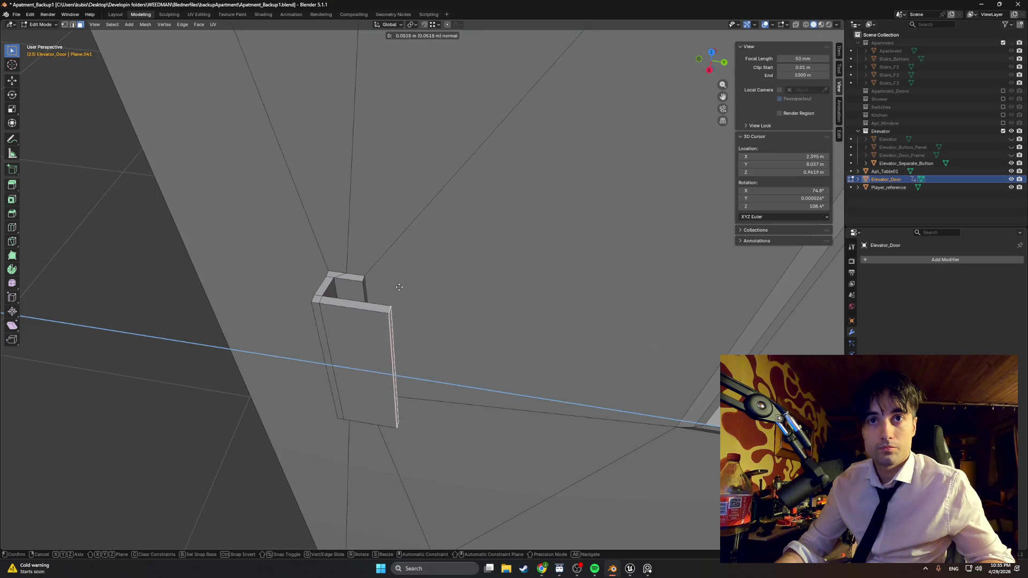
click(403, 288)
mouse_move(406, 289)
middle_down()
mouse_move(360, 285)
mouse_move(391, 263)
mouse_move(456, 259)
mouse_move(457, 242)
mouse_move(227, 310)
mouse_move(291, 385)
mouse_move(370, 367)
mouse_move(398, 247)
mouse_move(435, 290)
middle_up()
Shift the face slightly along X, then undo the extruded strip
key(g)
key(x)
click(356, 284)
key(g)
key(x)
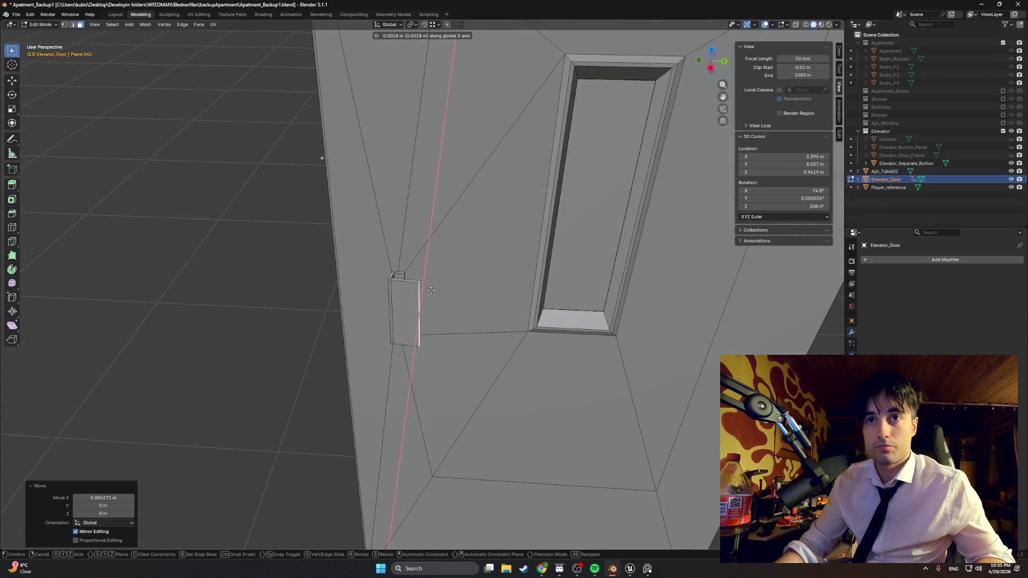
right_click(429, 288)
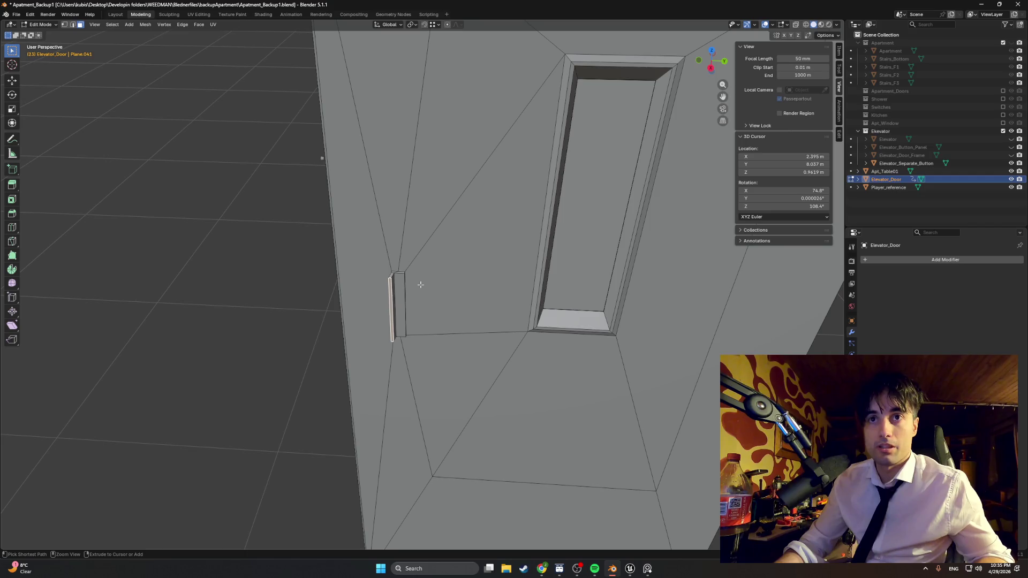
scroll(419, 284, up, 5)
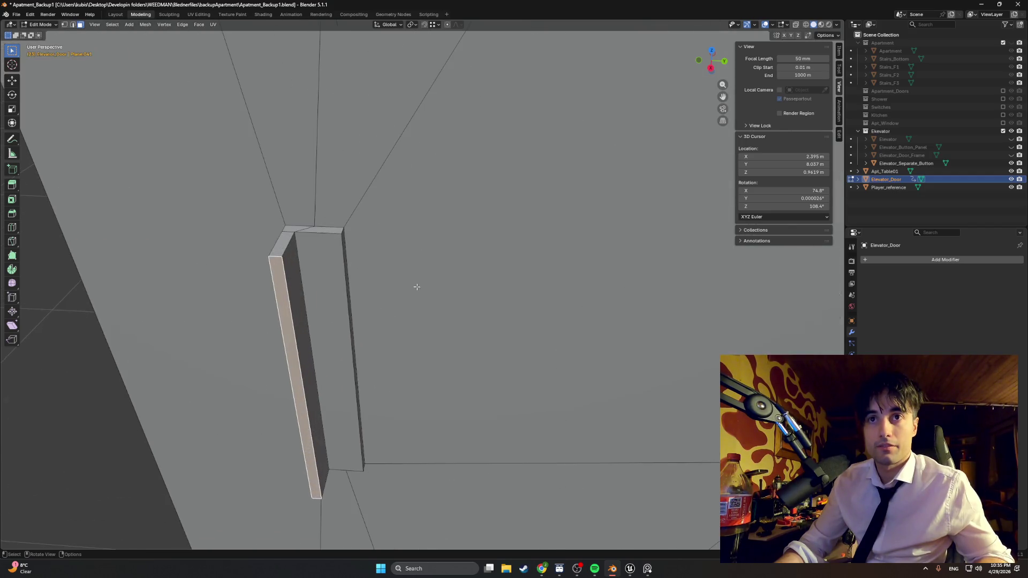
middle_drag(413, 287, 377, 283)
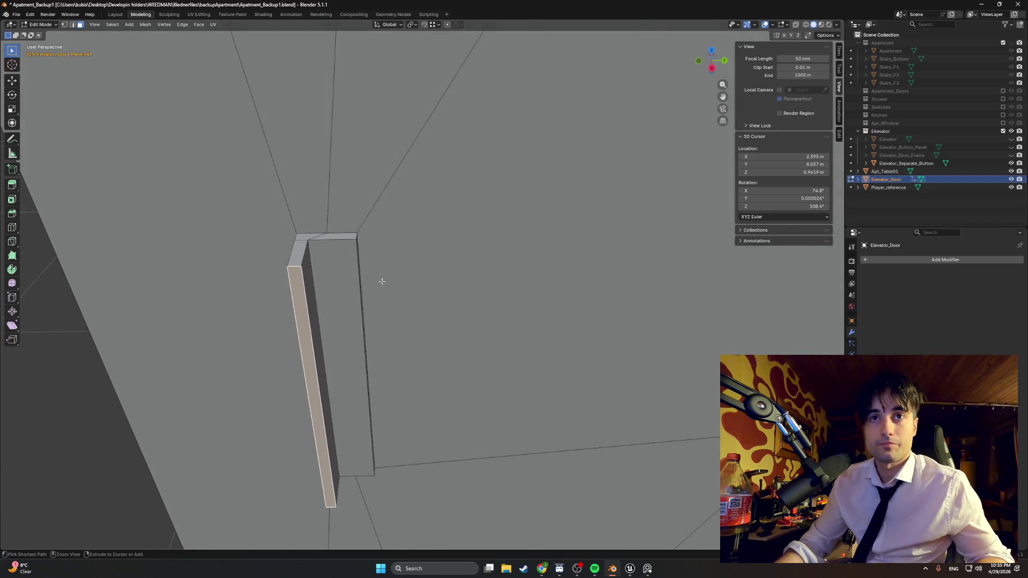
key(ctrl+z)
key(ctrl+z)
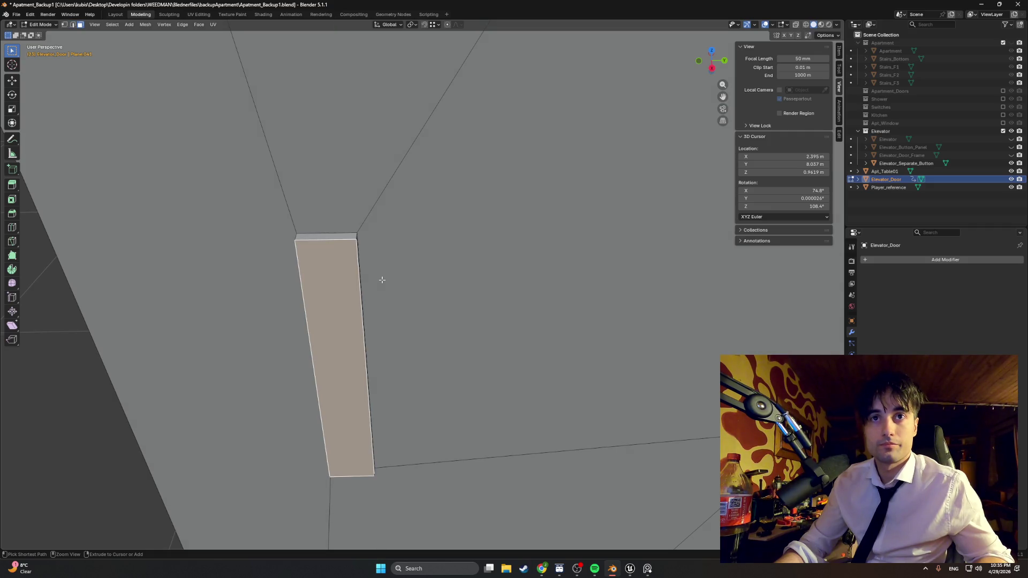
Re-extrude the strip face thinly, add a centred edge loop, and shift it along Y
key(e)
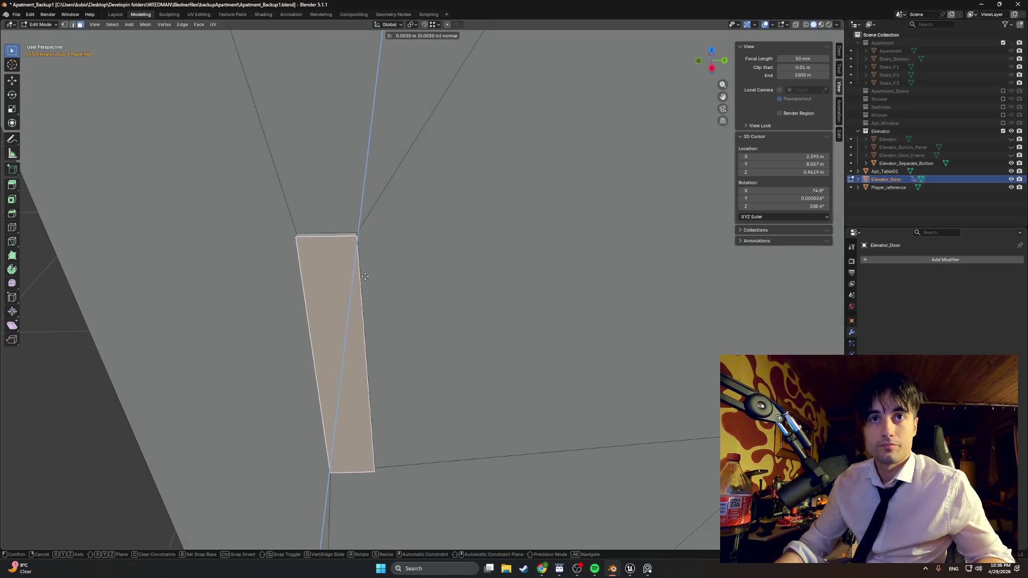
click(365, 276)
mouse_move(360, 275)
middle_down()
mouse_move(331, 283)
mouse_move(340, 280)
middle_up()
key(ctrl+r)
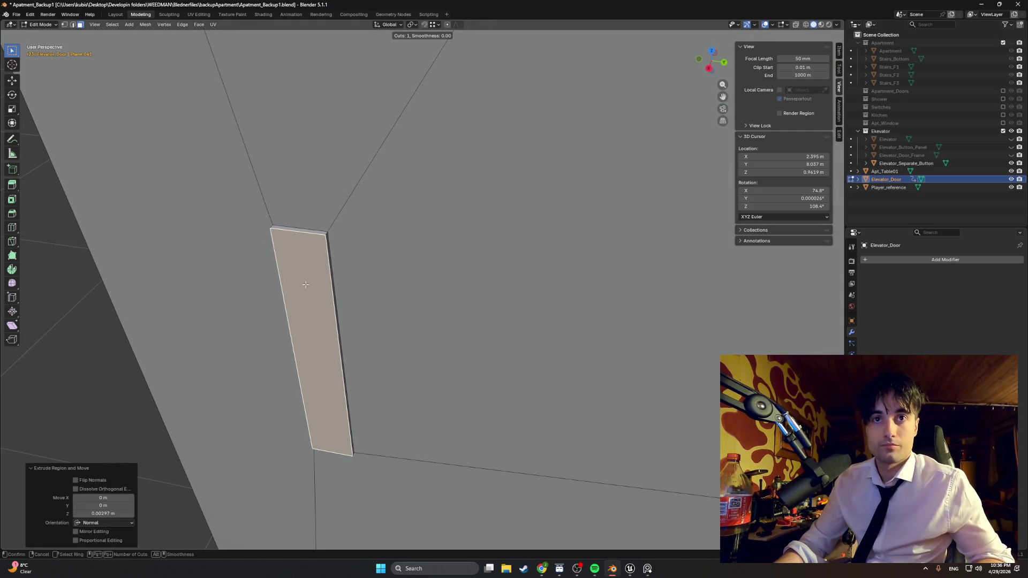
click(301, 361)
right_click(301, 361)
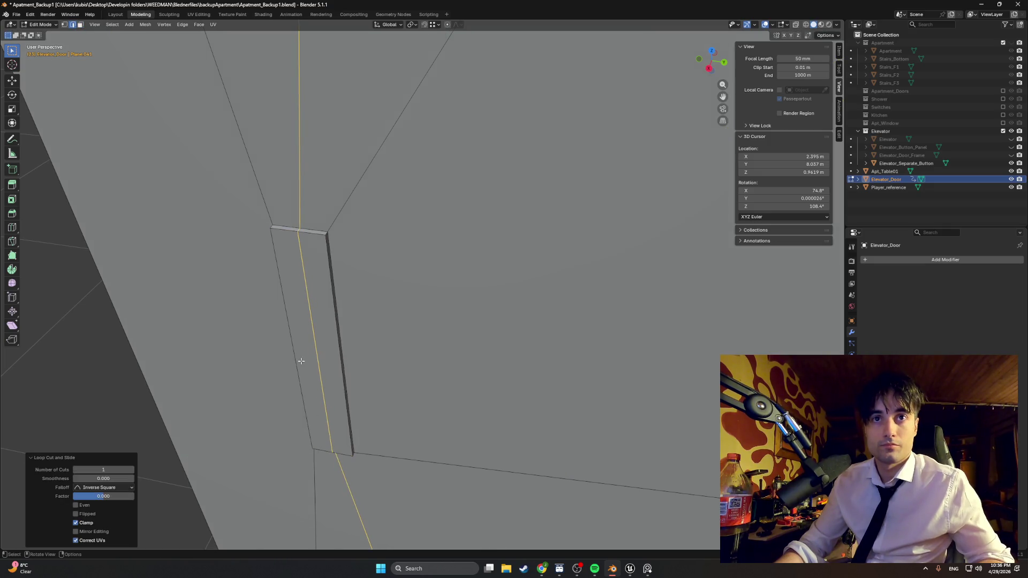
middle_drag(302, 361, 328, 338)
key(g)
key(y)
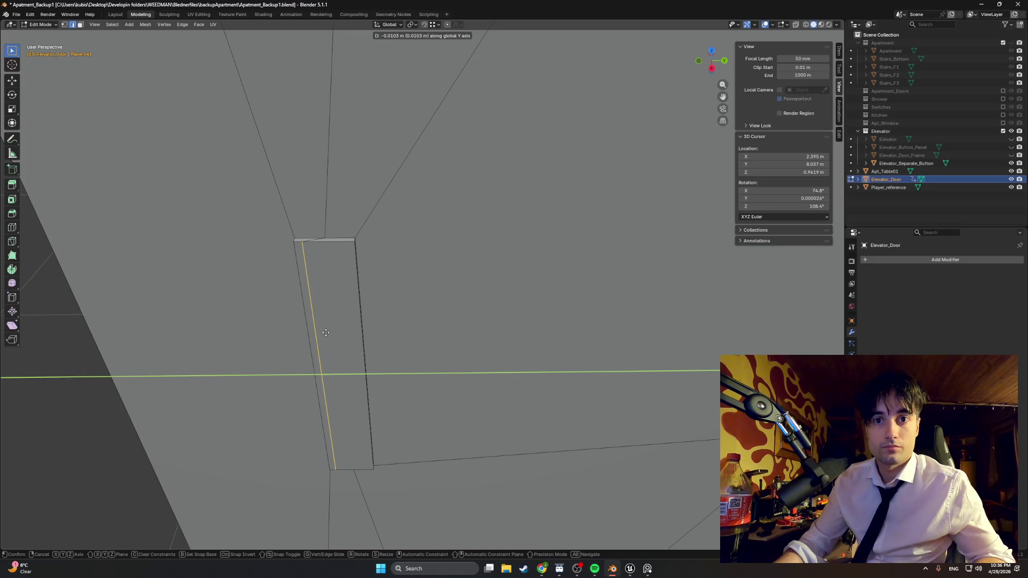
click(325, 333)
Extrude the strip's side face and try a Y shift, then undo it
key(3)
click(305, 315)
middle_drag(305, 314, 309, 342)
key(e)
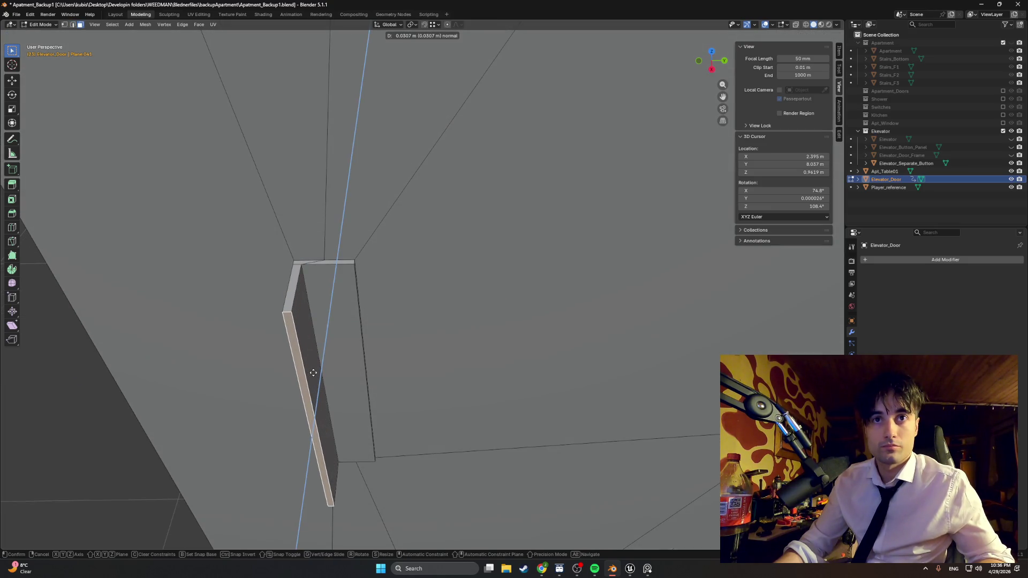
click(314, 367)
key(g)
key(y)
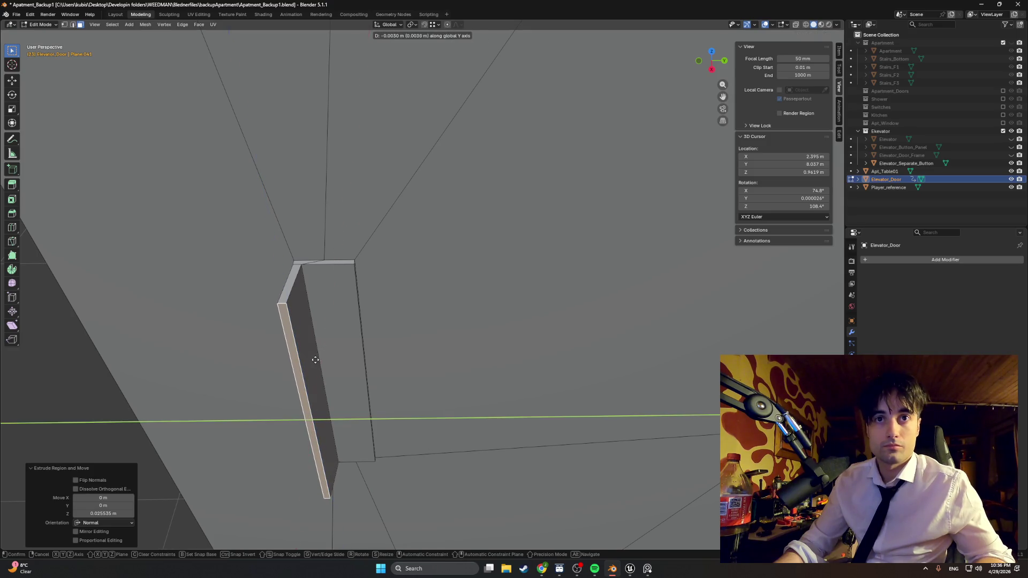
click(315, 359)
key(g)
key(z)
key(z)
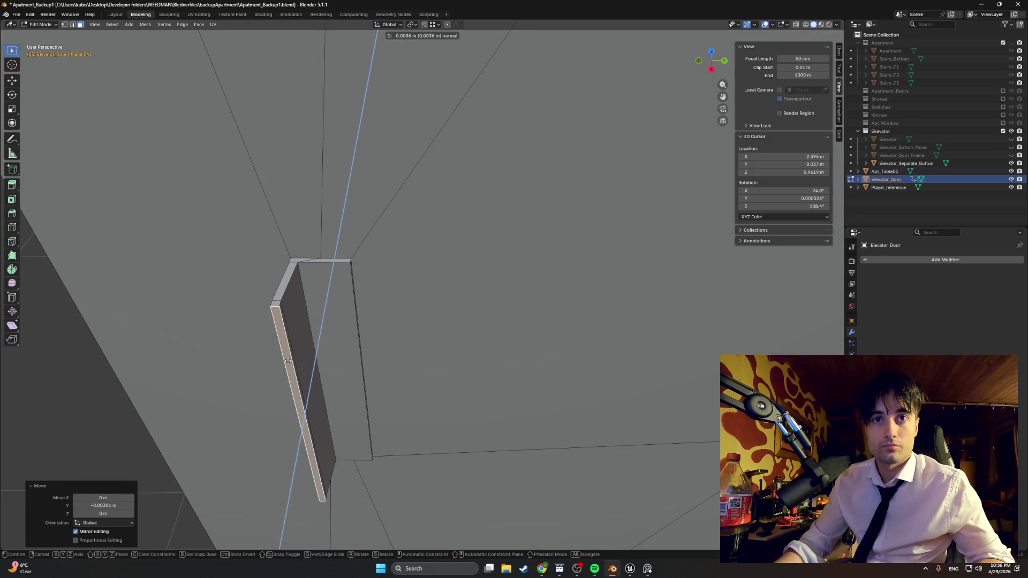
key(Escape)
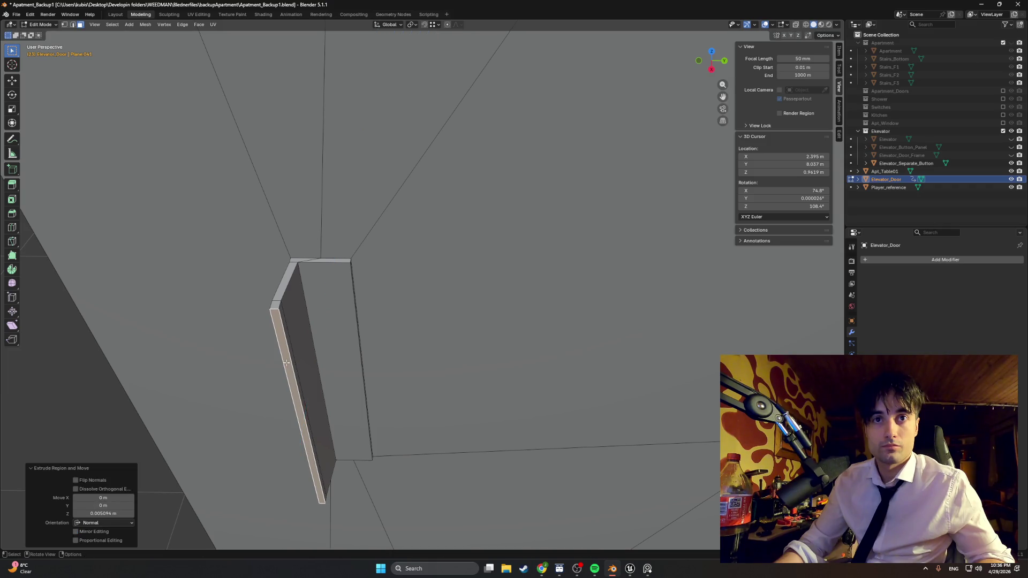
key(ctrl+z)
Extrude the narrow side face and nudge the handle 0.006223 m along X
middle_drag(287, 363, 239, 311)
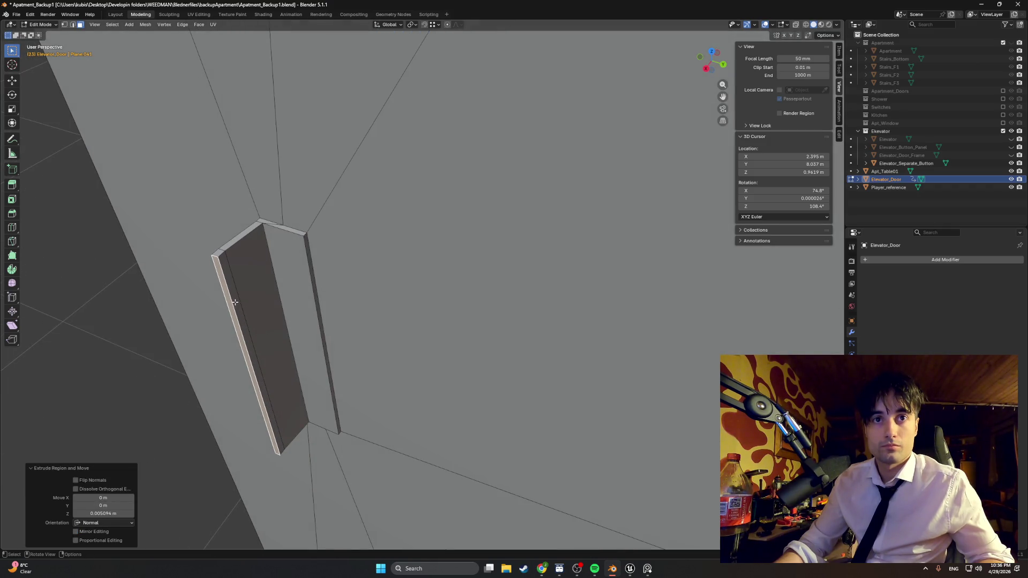
click(242, 306)
key(e)
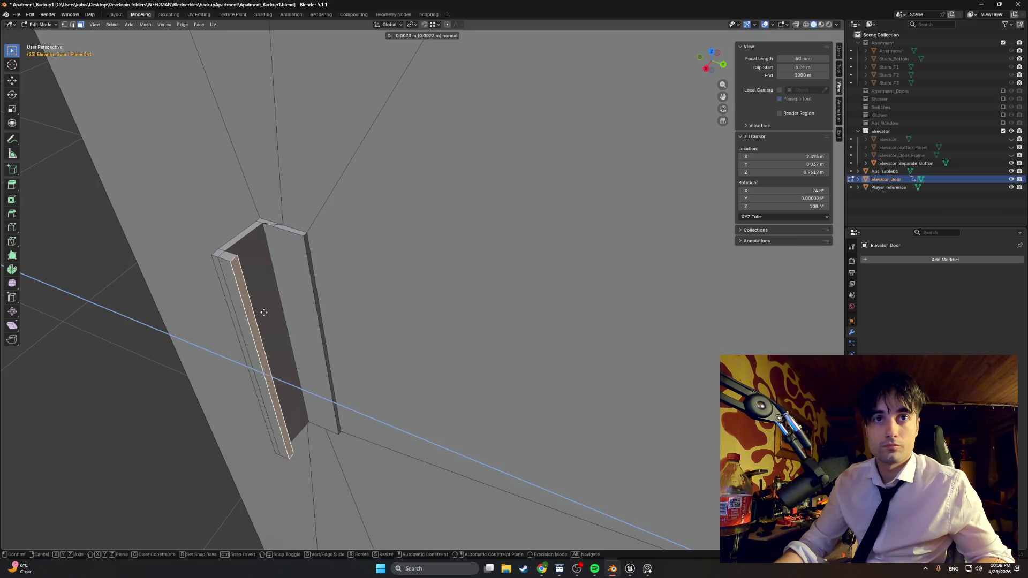
click(330, 325)
key(g)
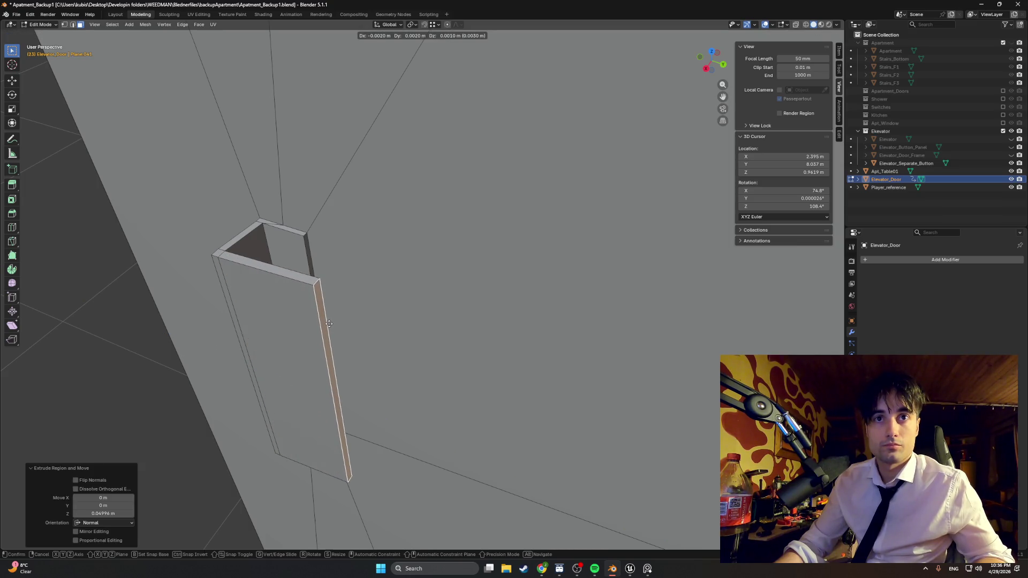
click(323, 331)
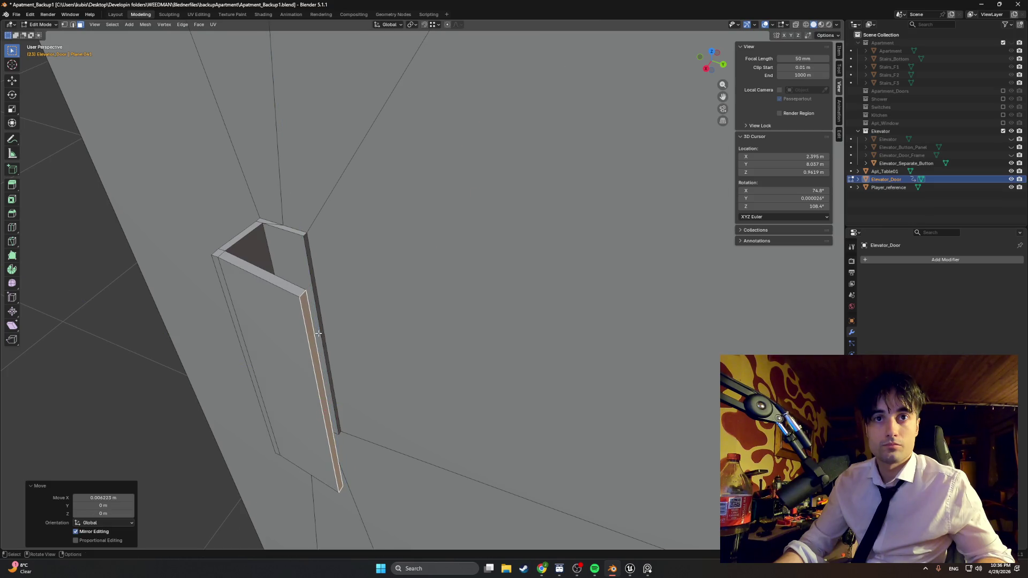
mouse_move(323, 330)
middle_down()
mouse_move(361, 299)
mouse_move(301, 284)
mouse_move(227, 356)
mouse_move(390, 259)
mouse_move(378, 285)
mouse_move(406, 282)
mouse_move(394, 238)
mouse_move(327, 321)
mouse_move(375, 329)
mouse_move(345, 338)
mouse_move(355, 337)
mouse_move(345, 330)
mouse_move(344, 287)
mouse_move(509, 268)
mouse_move(475, 275)
mouse_move(353, 353)
mouse_move(223, 361)
mouse_move(283, 345)
middle_up()
Frame the handle, save the file, and flip normals on the red face inside the window slot
key(KP_Decimal)
key(ctrl+s)
scroll(353, 357, up, 6)
click(202, 377)
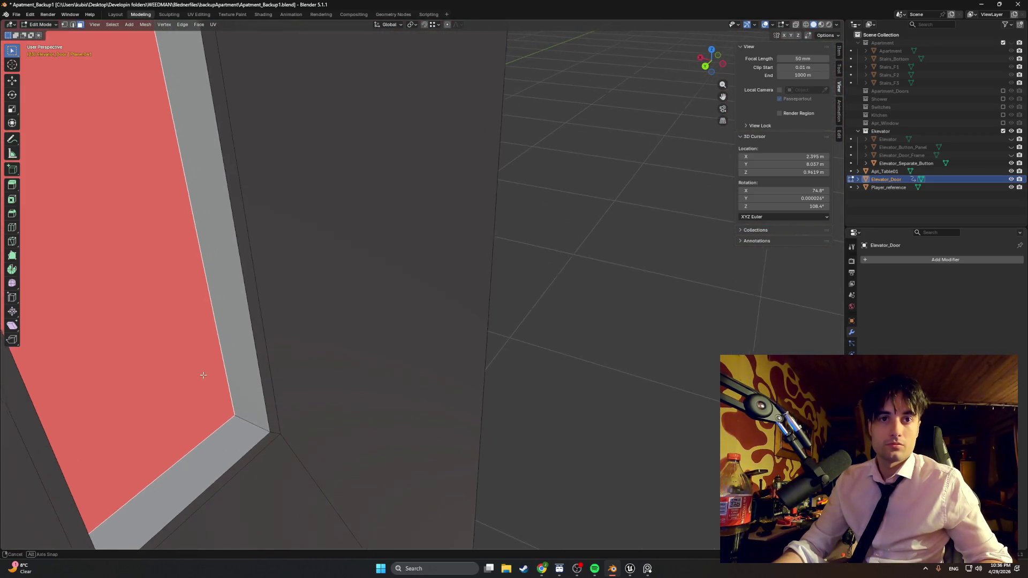
right_click(203, 375)
click(198, 368)
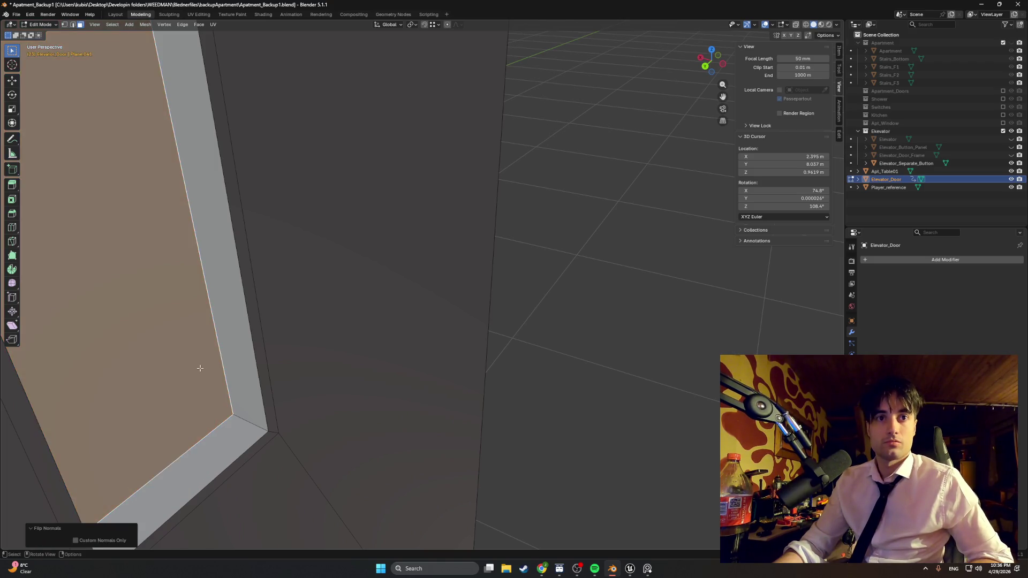
mouse_move(198, 369)
middle_down()
mouse_move(284, 317)
mouse_move(284, 299)
mouse_move(509, 252)
mouse_move(355, 257)
mouse_move(386, 243)
middle_up()
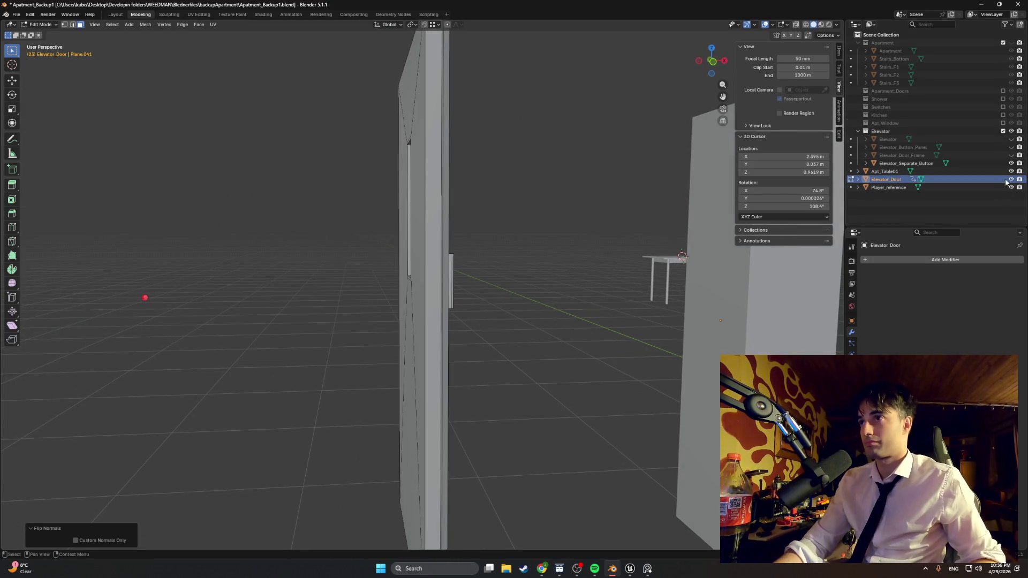
Move Elevator_Door into the Elevator collection and unhide Elevator_Door_Frame
mouse_move(601, 273)
middle_down()
mouse_move(393, 268)
mouse_move(608, 252)
middle_up()
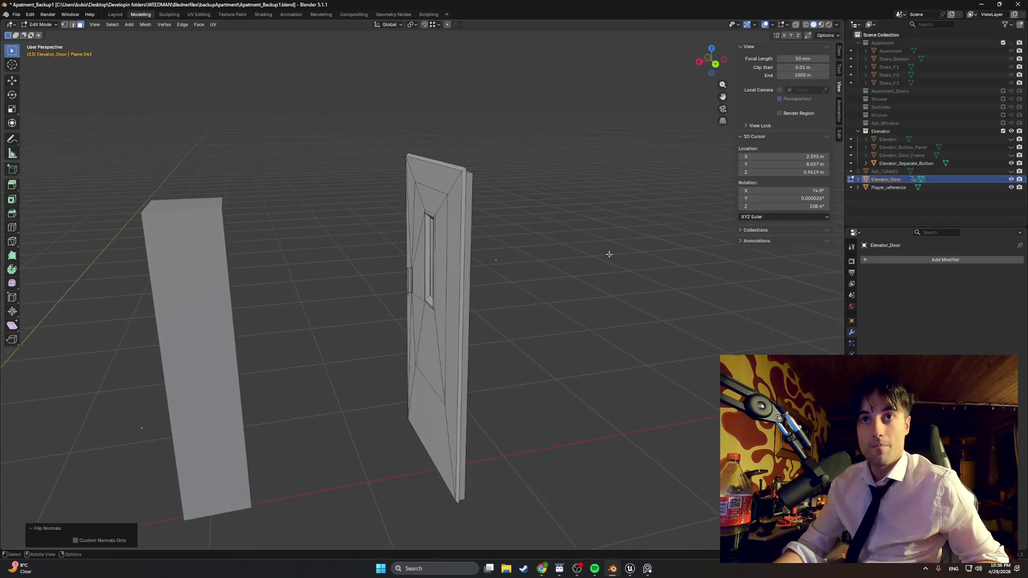
drag(889, 179, 882, 131)
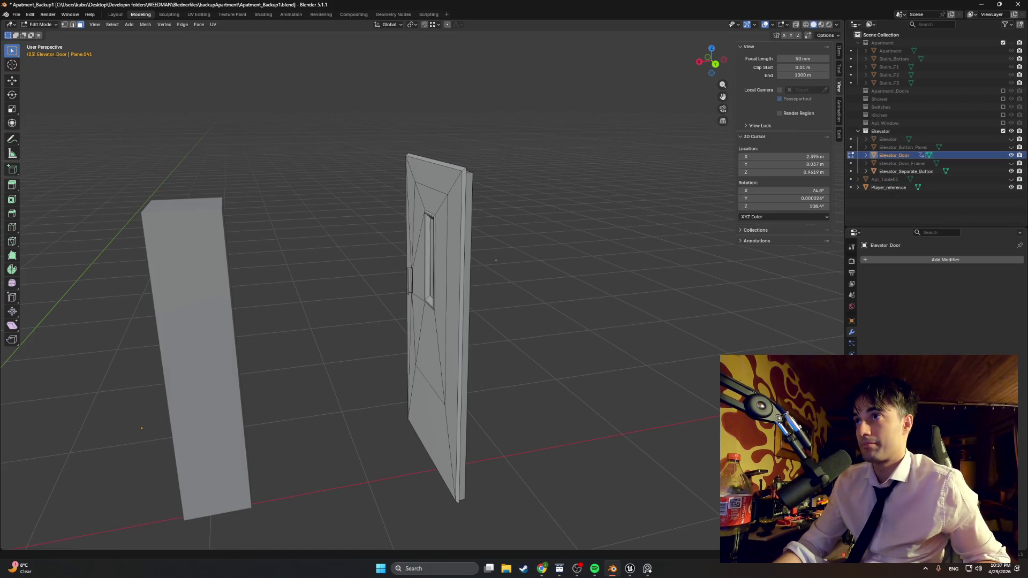
click(1011, 163)
mouse_move(599, 198)
middle_down()
mouse_move(690, 203)
mouse_move(534, 194)
mouse_move(672, 205)
mouse_move(629, 210)
middle_up()
Hide Elevator_Separate_Button, Player_reference and Elevator_Door_Frame, leaving Elevator_Door visible and selected
scroll(590, 227, up, 5)
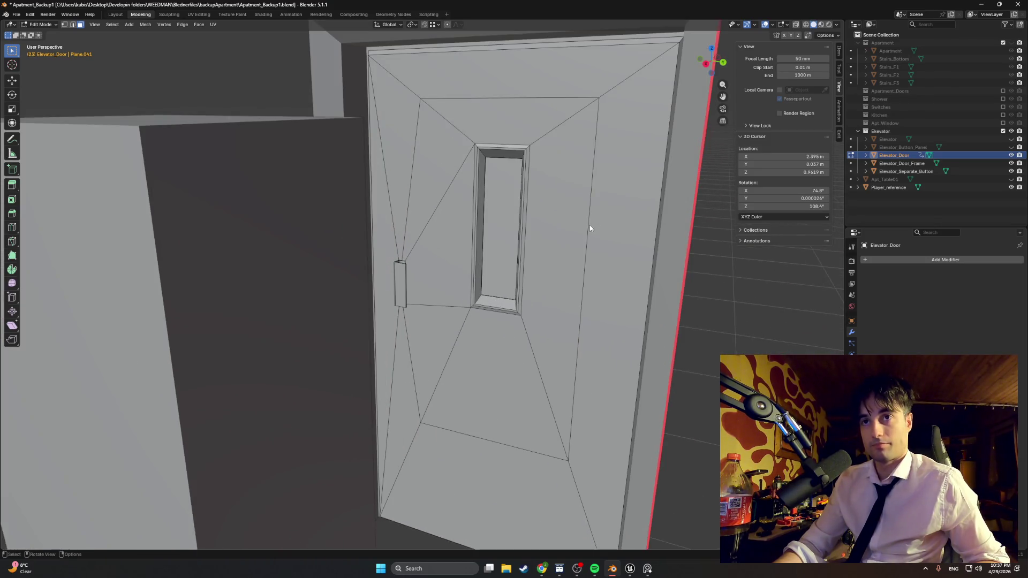
click(1011, 156)
click(1010, 173)
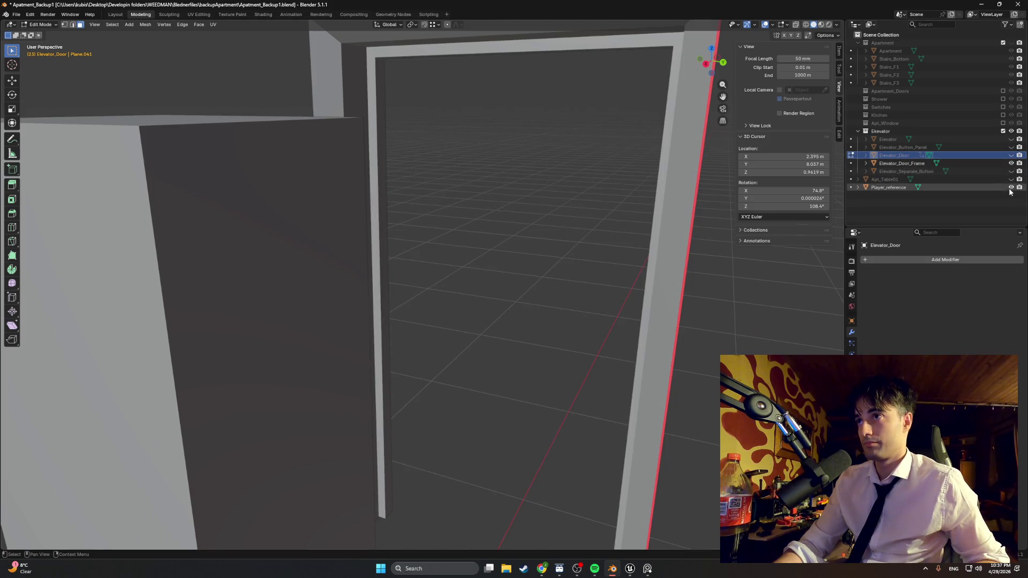
click(1011, 188)
click(935, 163)
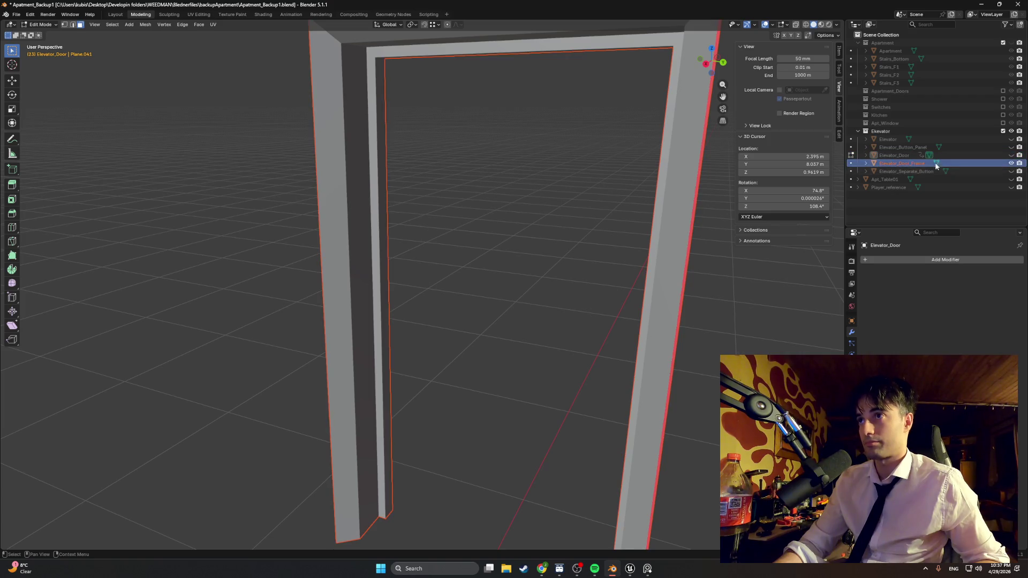
click(1011, 163)
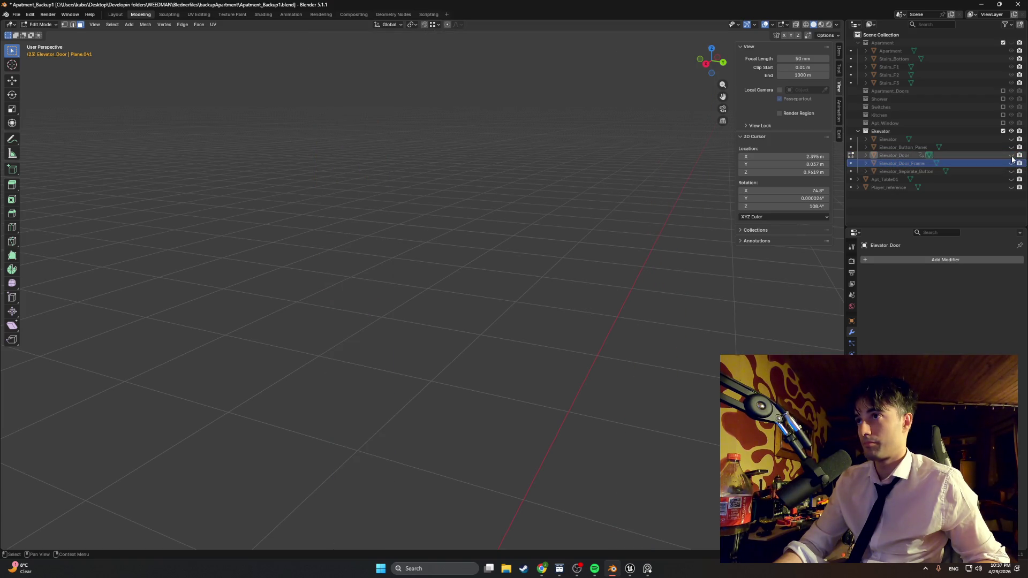
click(1012, 155)
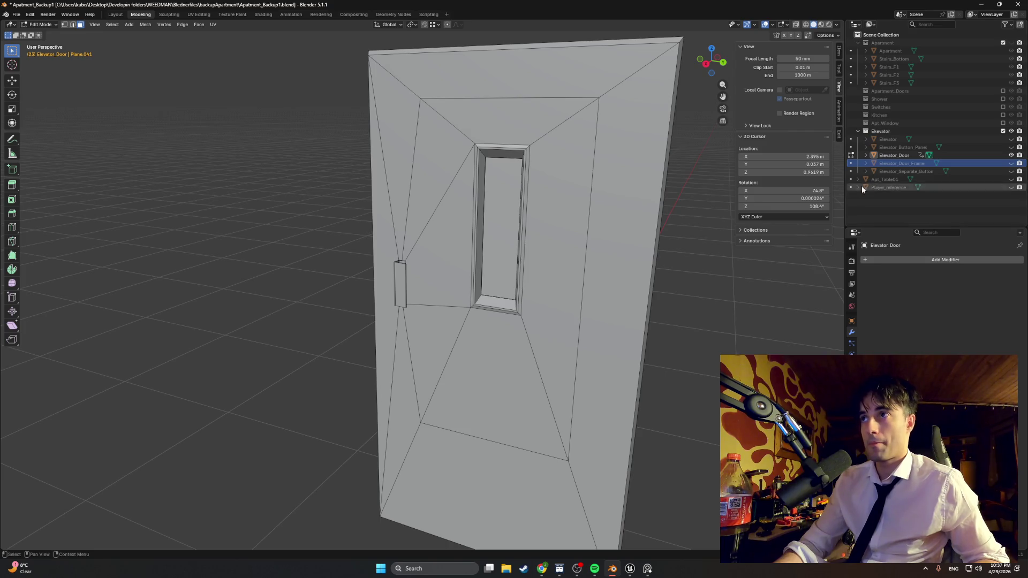
click(915, 155)
middle_drag(551, 263, 551, 259)
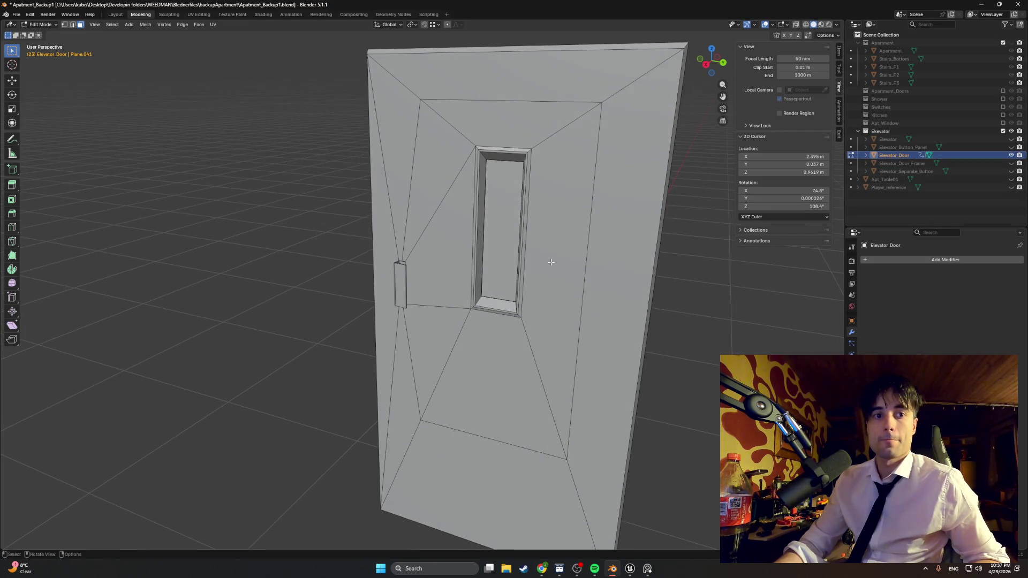
Switch to the Layout workspace and reset the timeline to frame 1
click(115, 14)
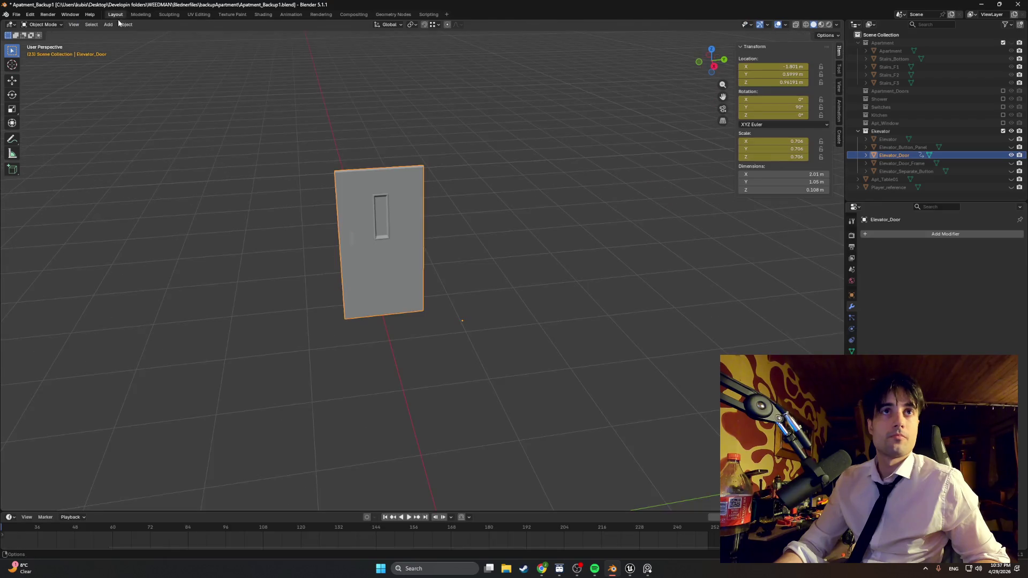
mouse_move(246, 377)
middle_down()
mouse_move(301, 339)
mouse_move(393, 334)
mouse_move(398, 343)
middle_up()
click(385, 517)
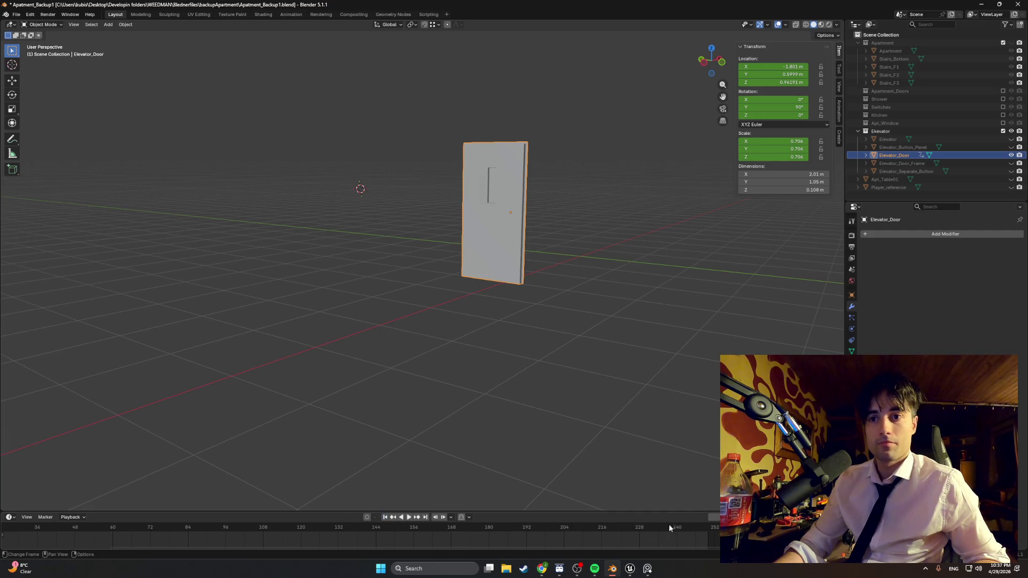
drag(510, 547, 246, 549)
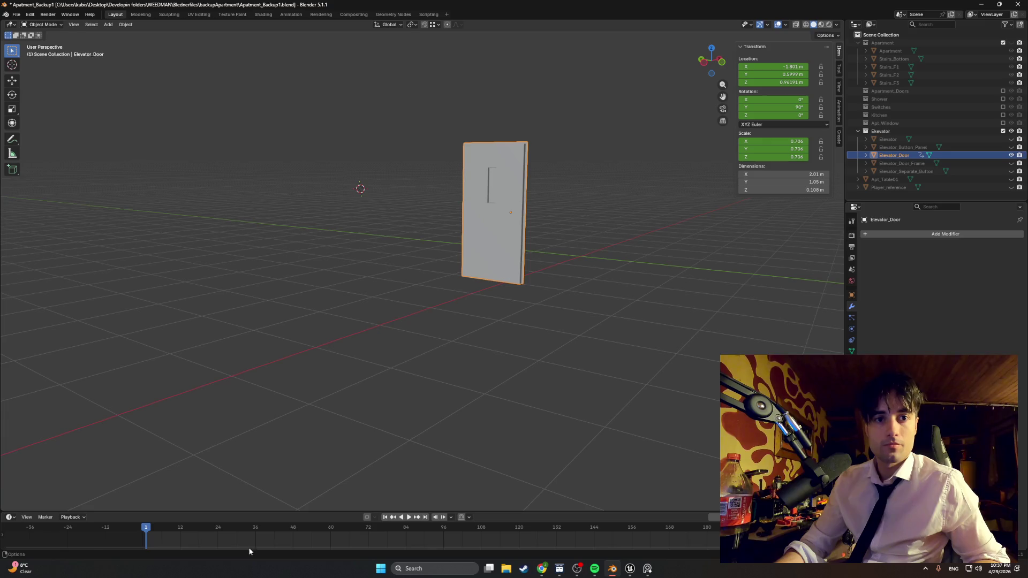
Inspect the door mesh in Edit Mode, then return to Object Mode
mouse_move(597, 244)
middle_down()
mouse_move(532, 365)
mouse_move(420, 352)
mouse_move(473, 360)
mouse_move(461, 309)
mouse_move(540, 298)
middle_up()
scroll(544, 293, up, 2)
key(Tab)
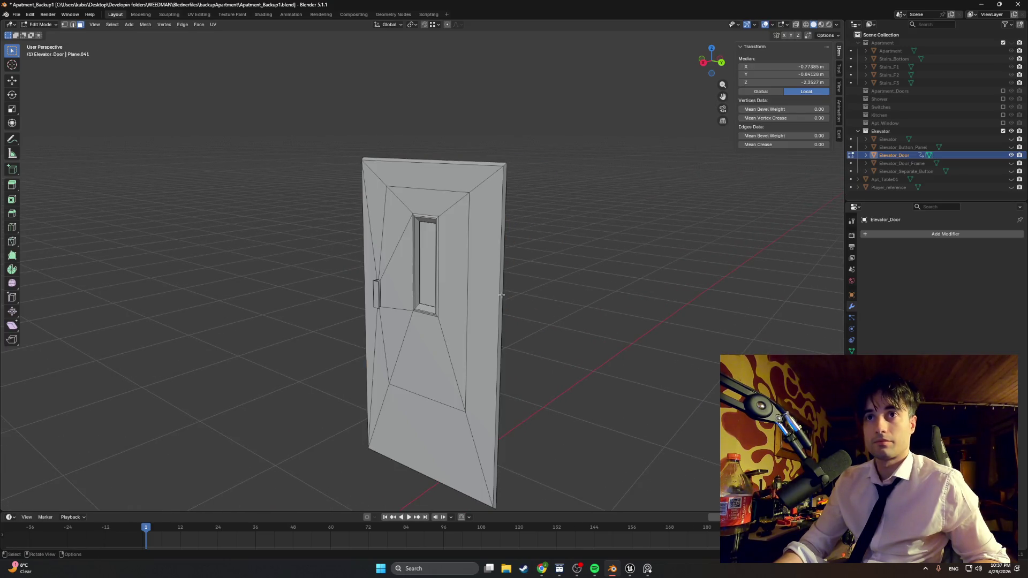
middle_drag(502, 295, 500, 301)
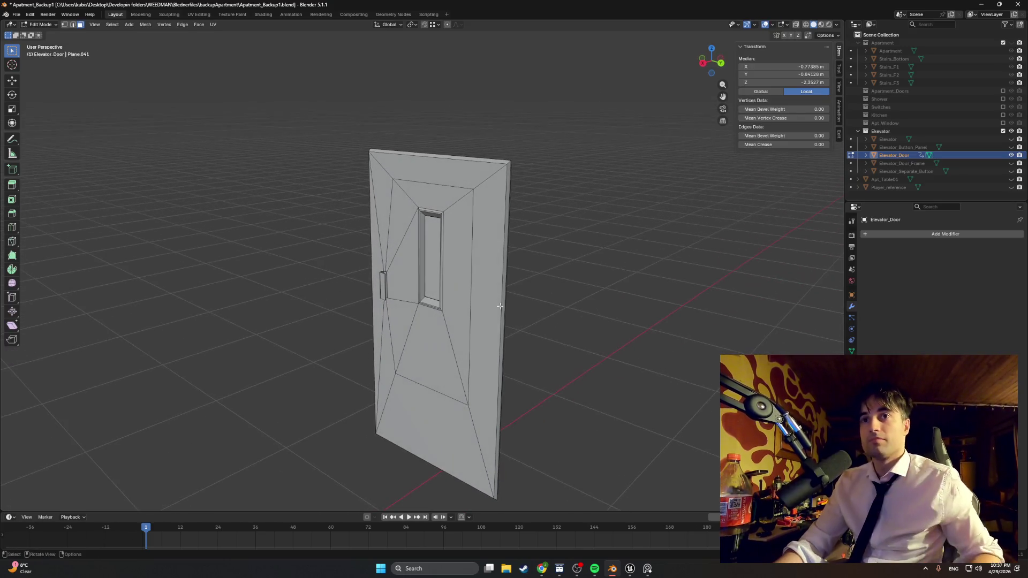
key(Tab)
right_click(541, 307)
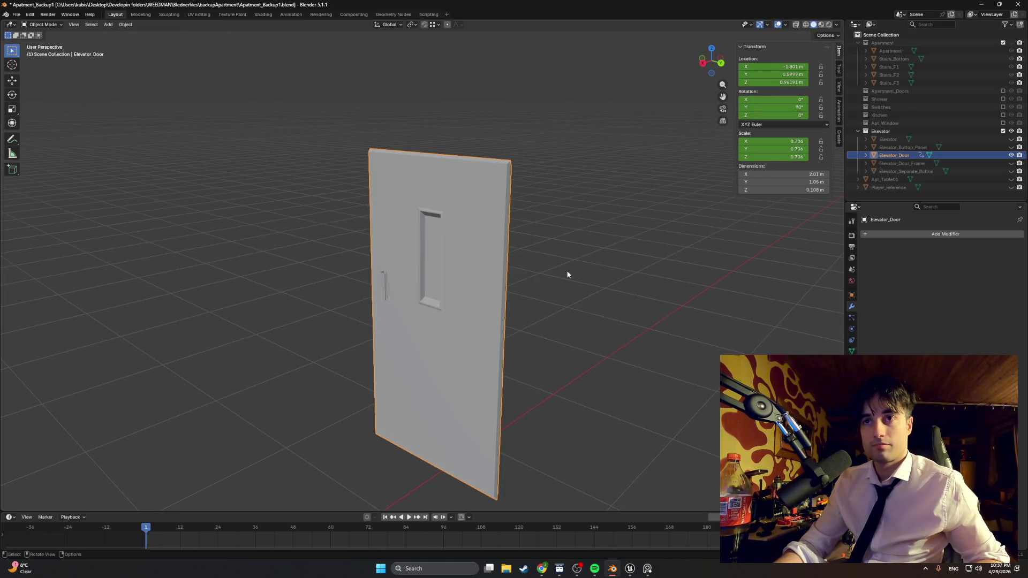
Apply All Transforms so the door's location and rotation are 0 and scale is 1
key(ctrl+a)
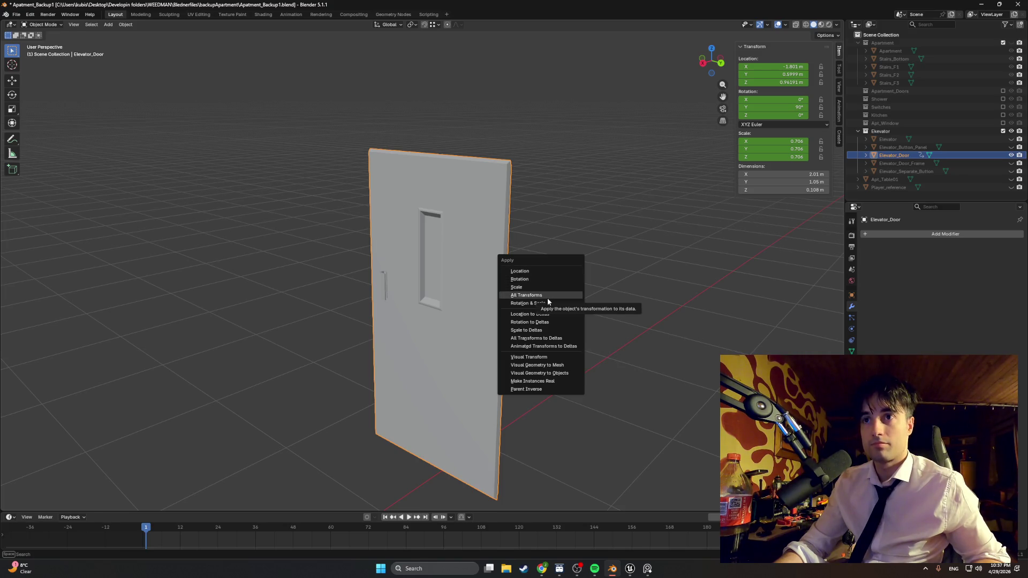
click(548, 298)
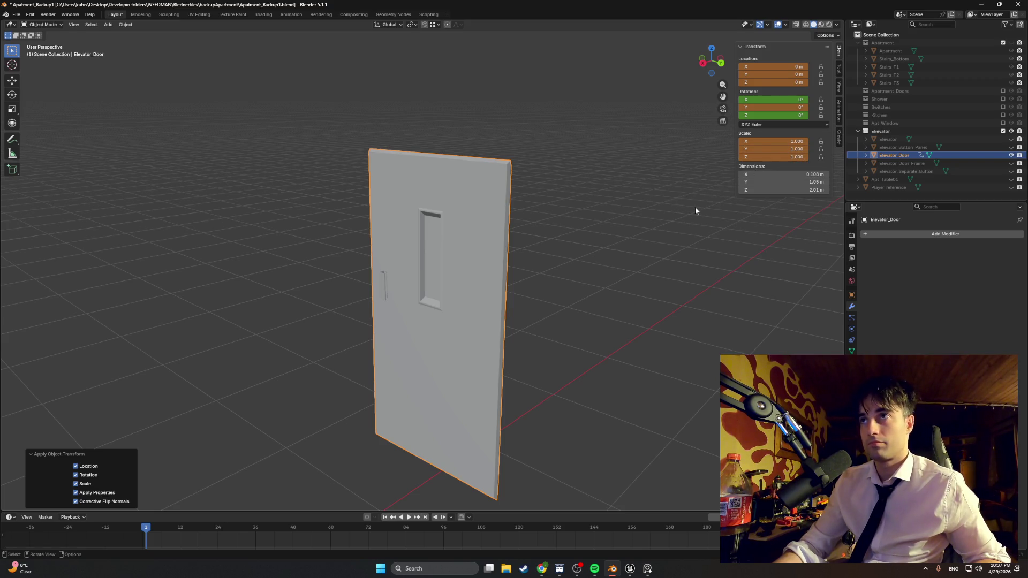
right_click(643, 233)
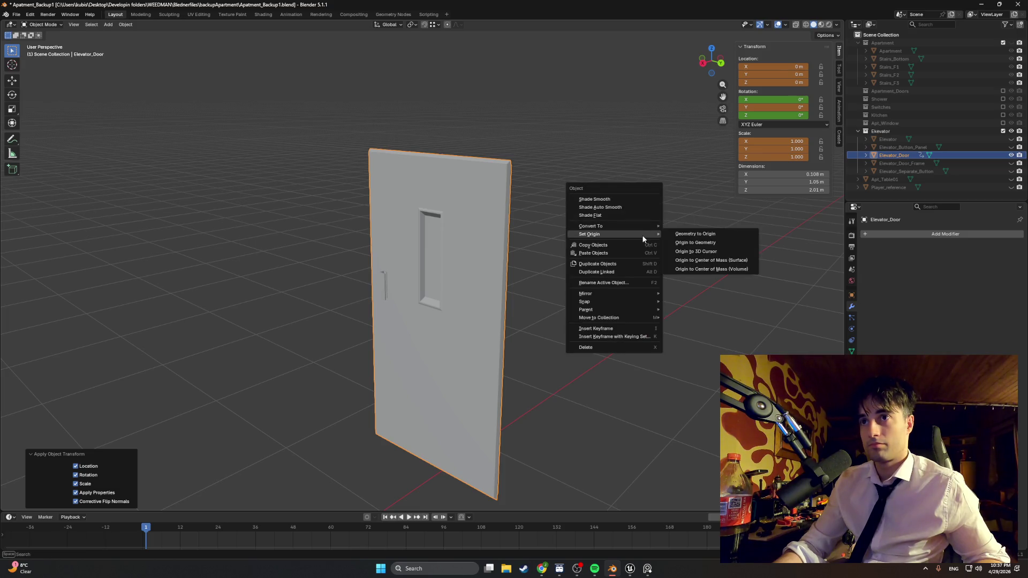
key(Escape)
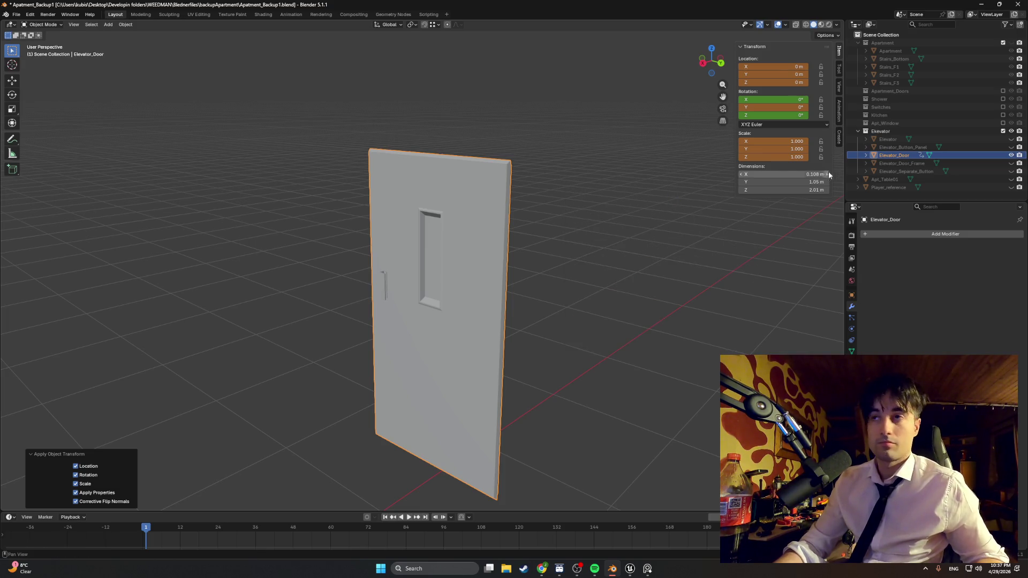
Snip the Transform panel values with Win+Shift+S and switch over to Chrome
key(super+shift+s)
drag(827, 179, 734, 54)
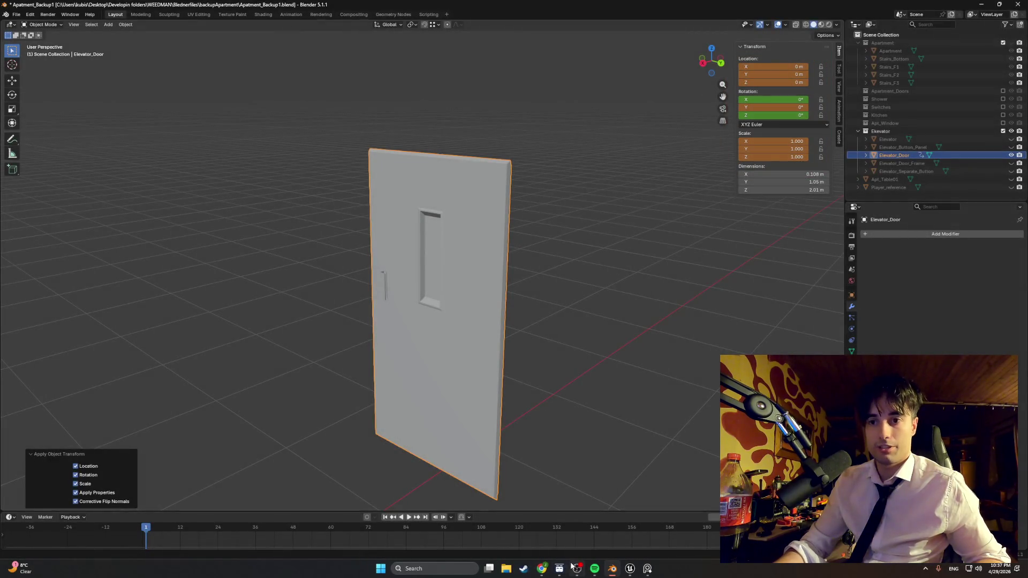
click(542, 568)
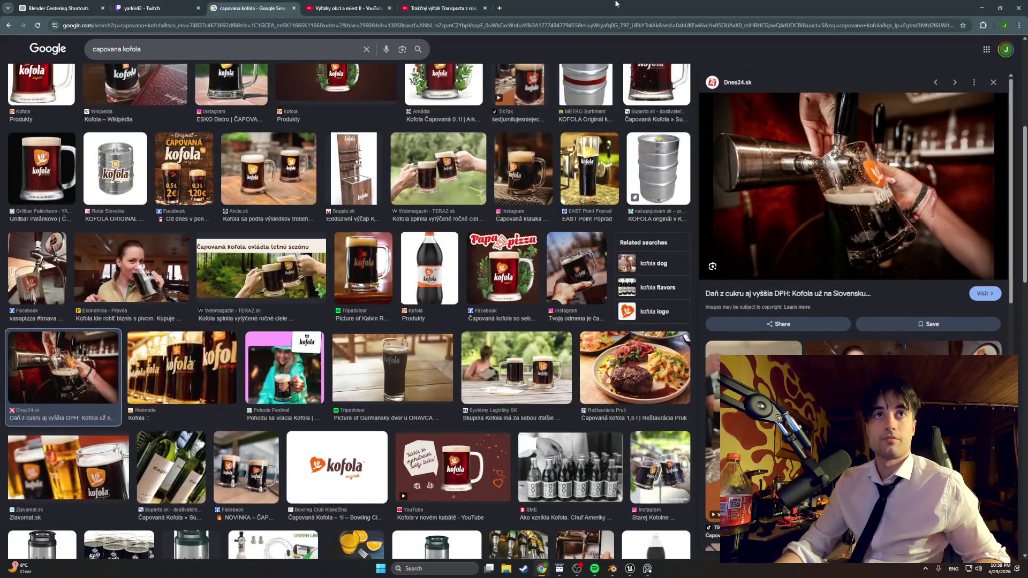
Switch from the kofola image results back to the Blender window with Alt+Tab
key(alt+Tab)
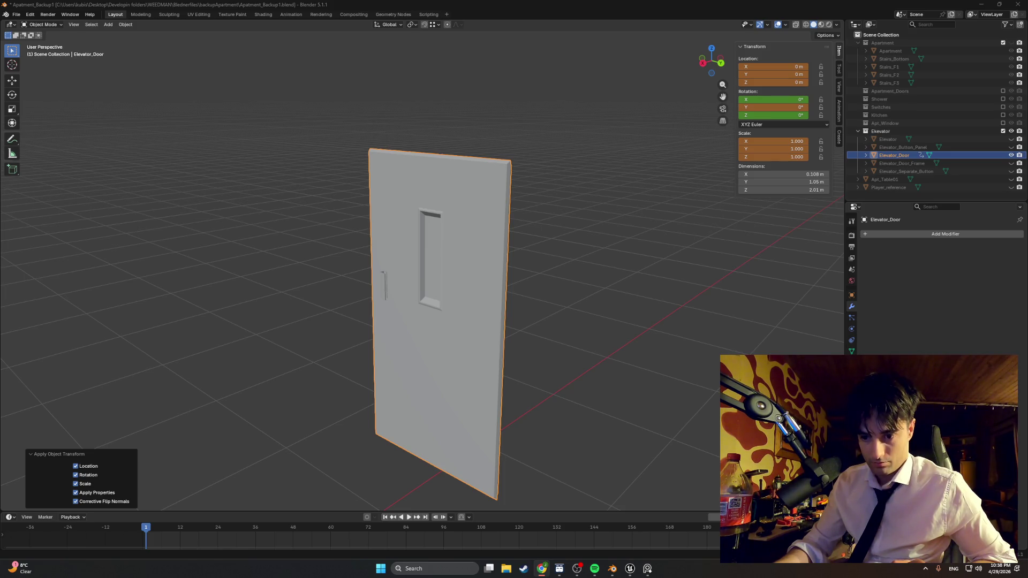
mouse_move(643, 418)
middle_down()
mouse_move(621, 426)
mouse_move(637, 428)
mouse_move(636, 438)
mouse_move(654, 427)
mouse_move(667, 441)
mouse_move(654, 430)
middle_up()
key(ctrl+a)
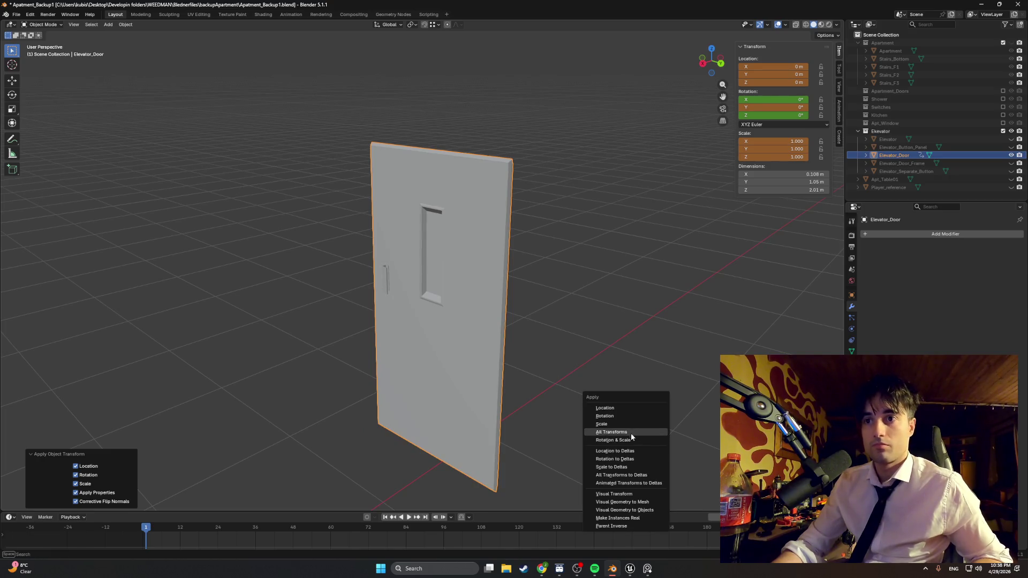
click(631, 432)
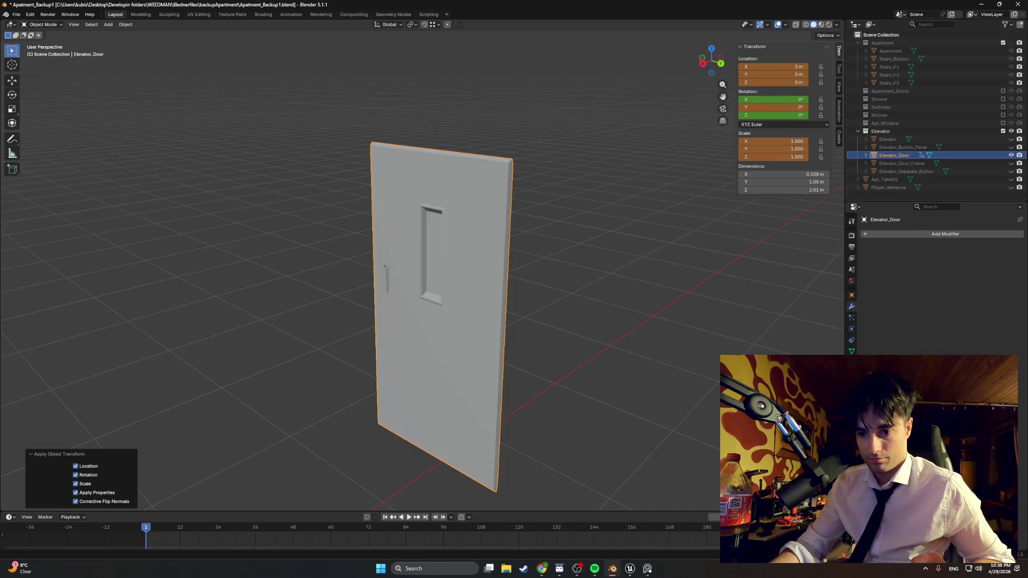
key(alt+Tab)
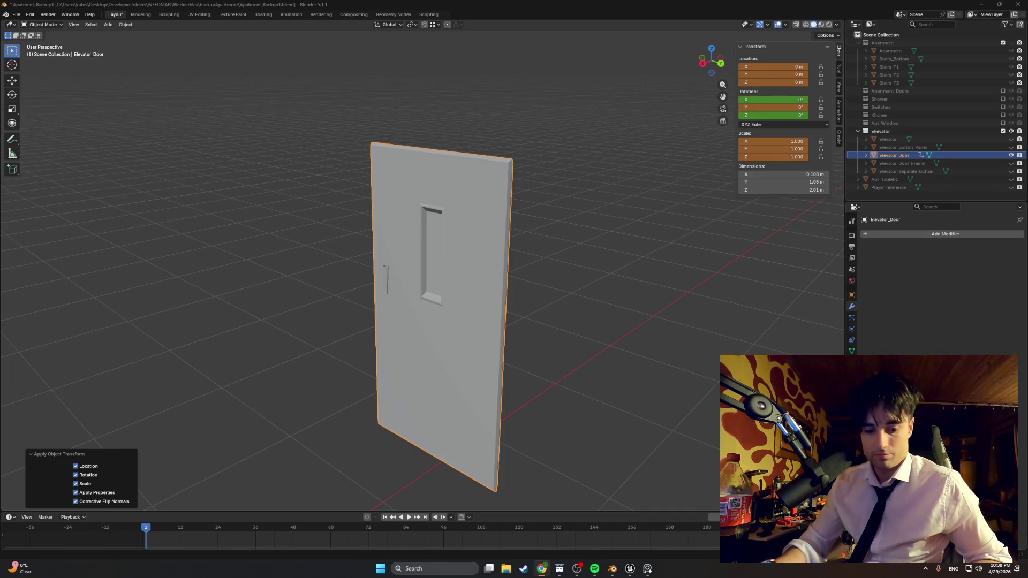